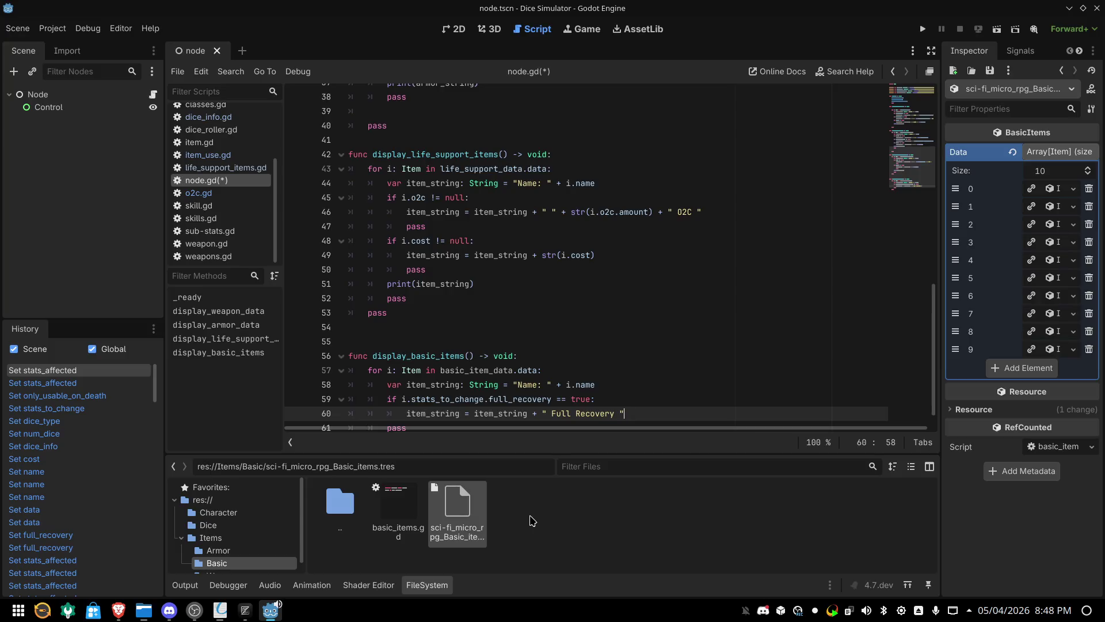
After the Full Recovery line, begin an outdented 'elif i.dice_info' condition on line 61
key("Return")
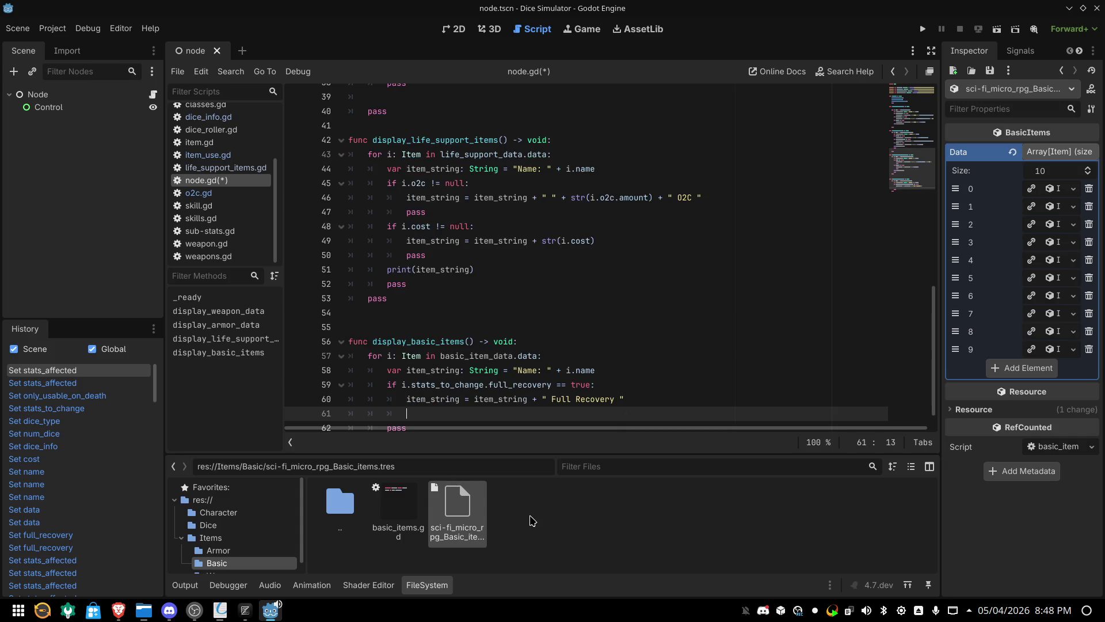
key("BackSpace")
type("eli")
type("f")
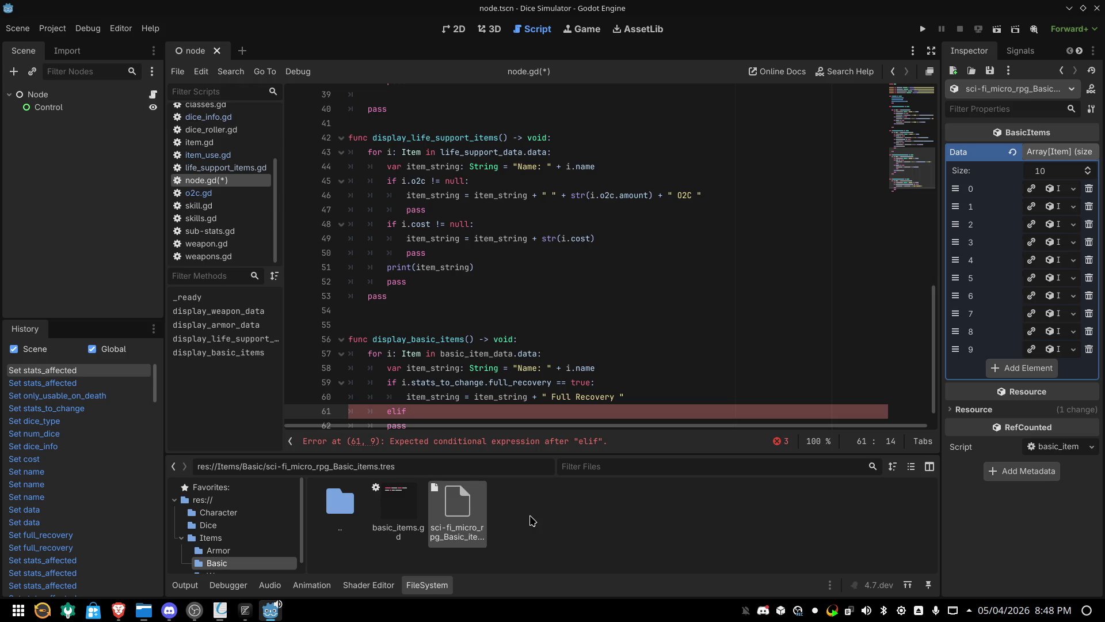
type("i")
type(".")
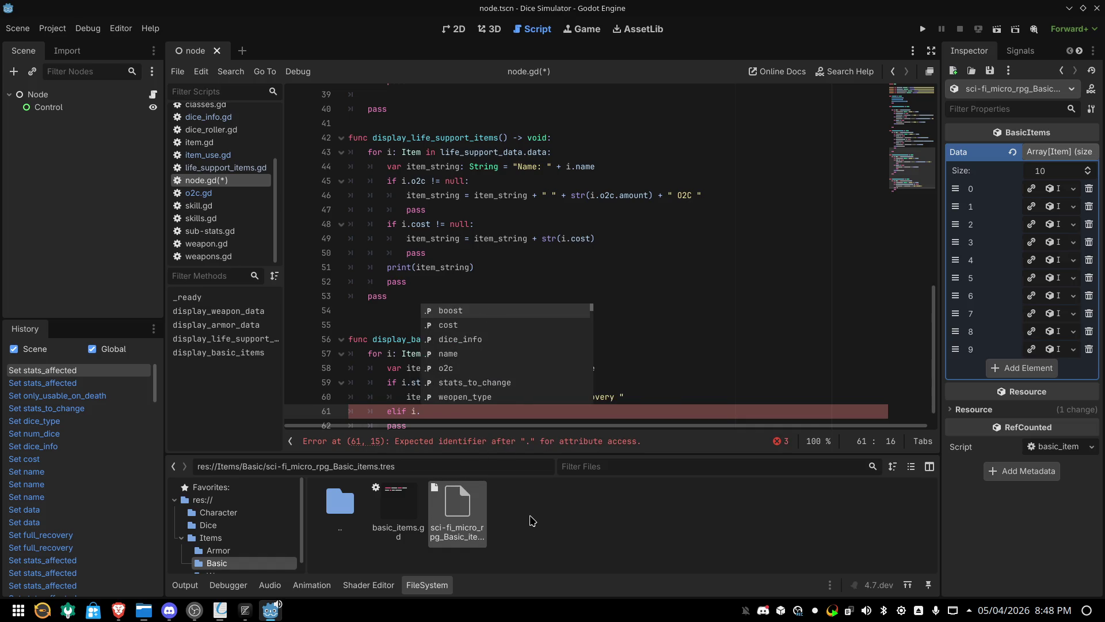
key("BackSpace")
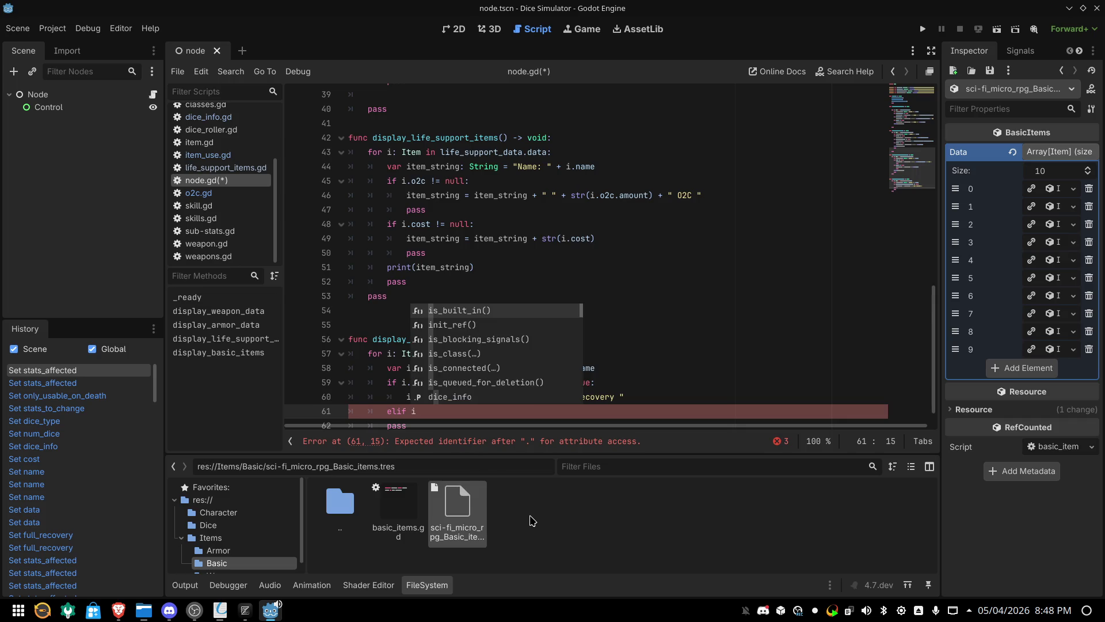
type(".")
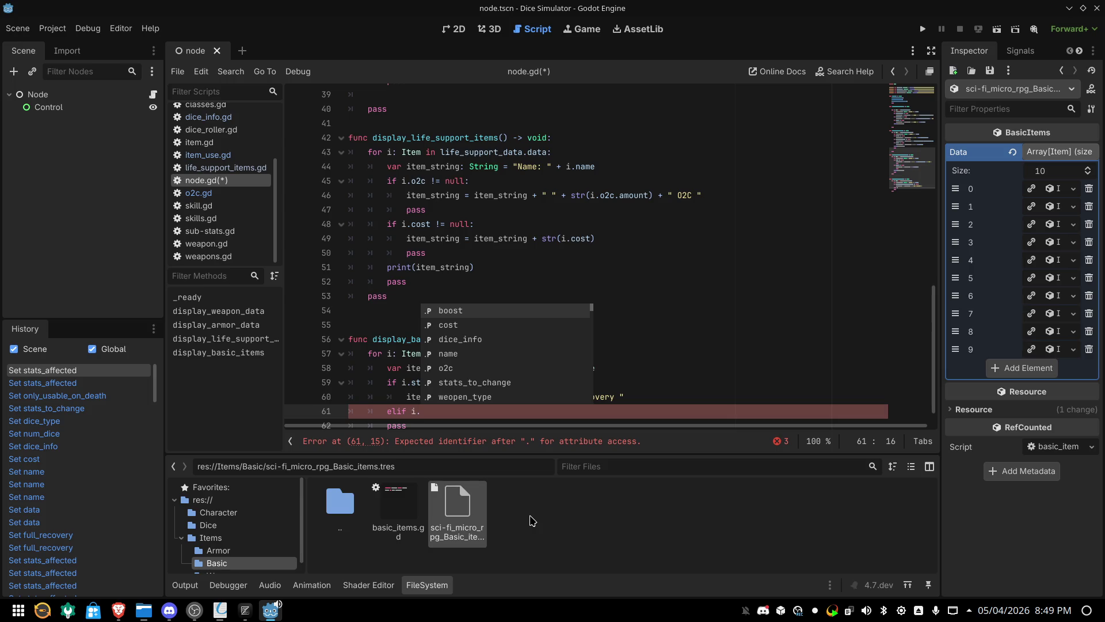
key("Down")
key("Down")
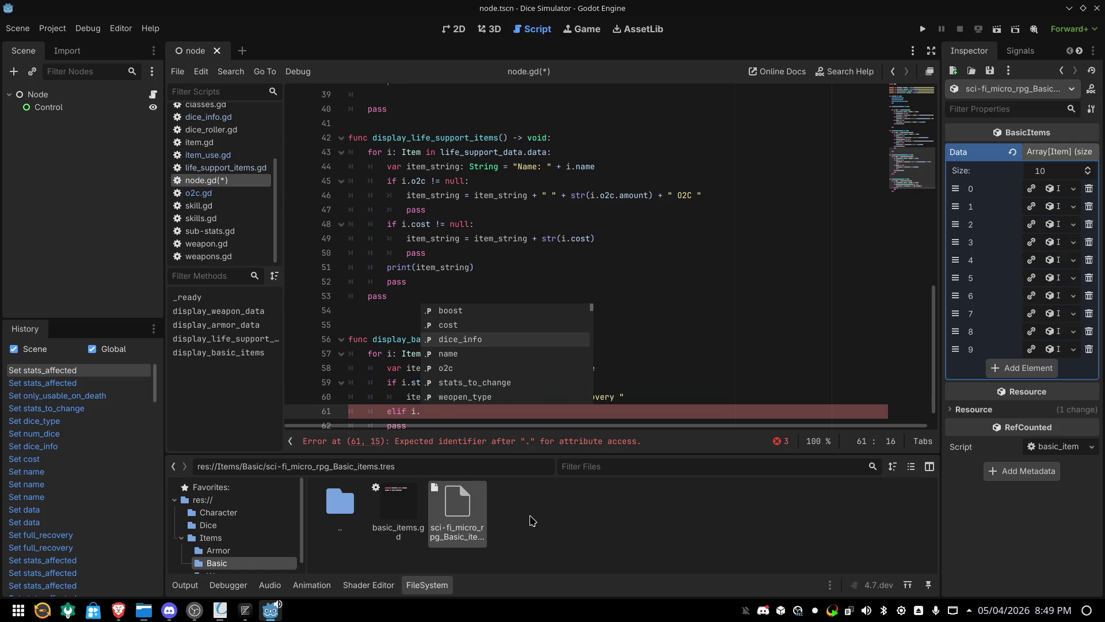
key("Return")
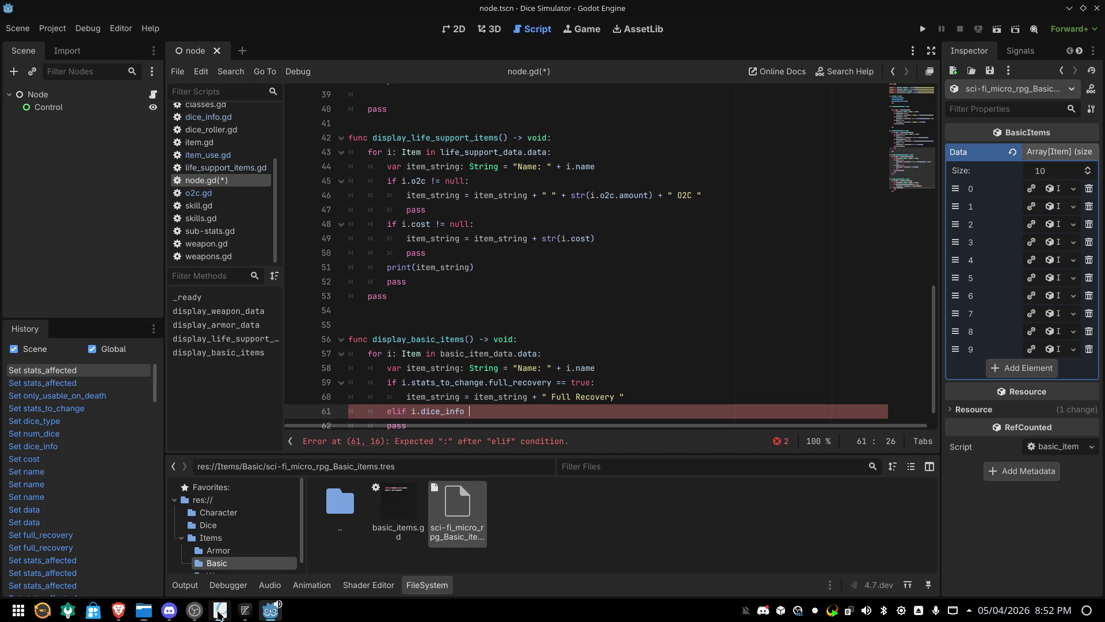
Finish line 61 as 'elif i.dice_info != null:' with a pass placeholder body
mouse_move(229, 608)
scroll(412, 388, "down", 1)
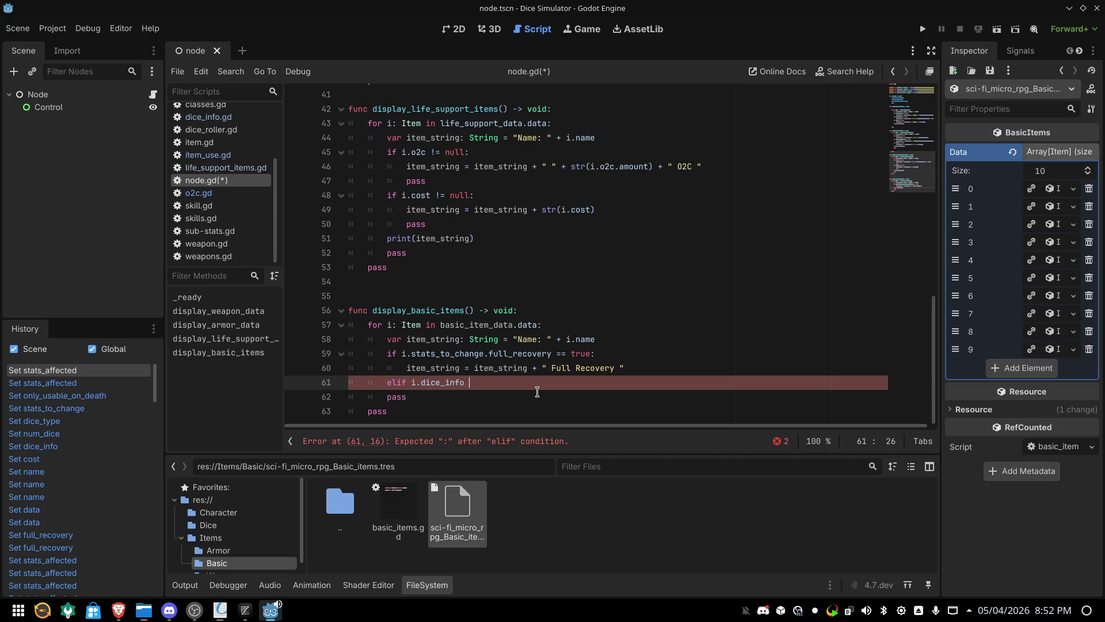
type("!")
type("= ")
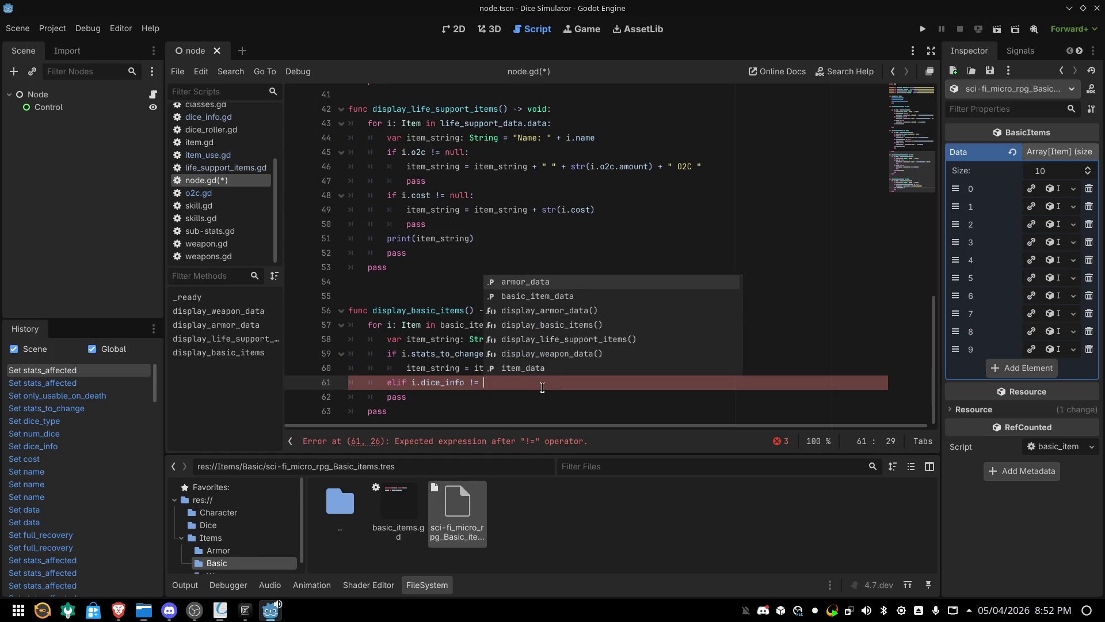
type("nu")
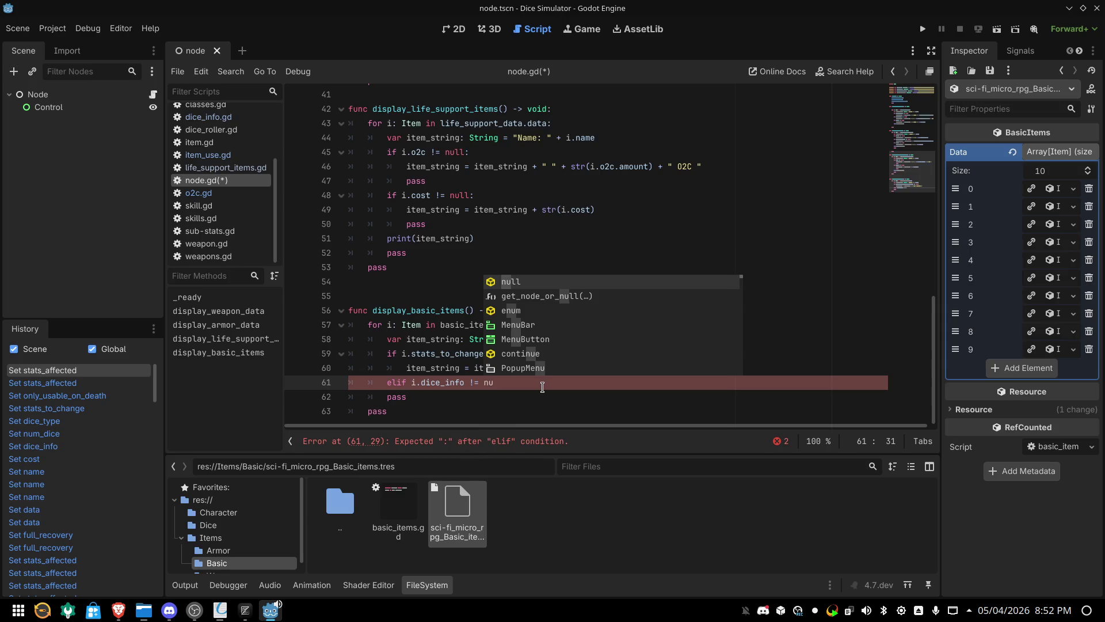
key("Return")
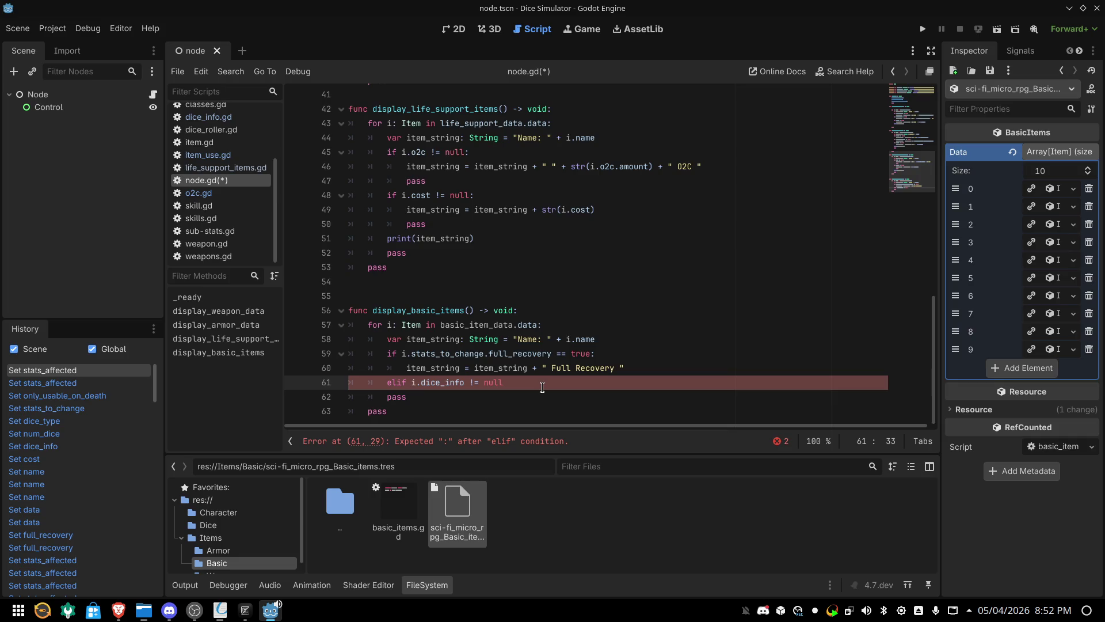
type(":")
key("Return")
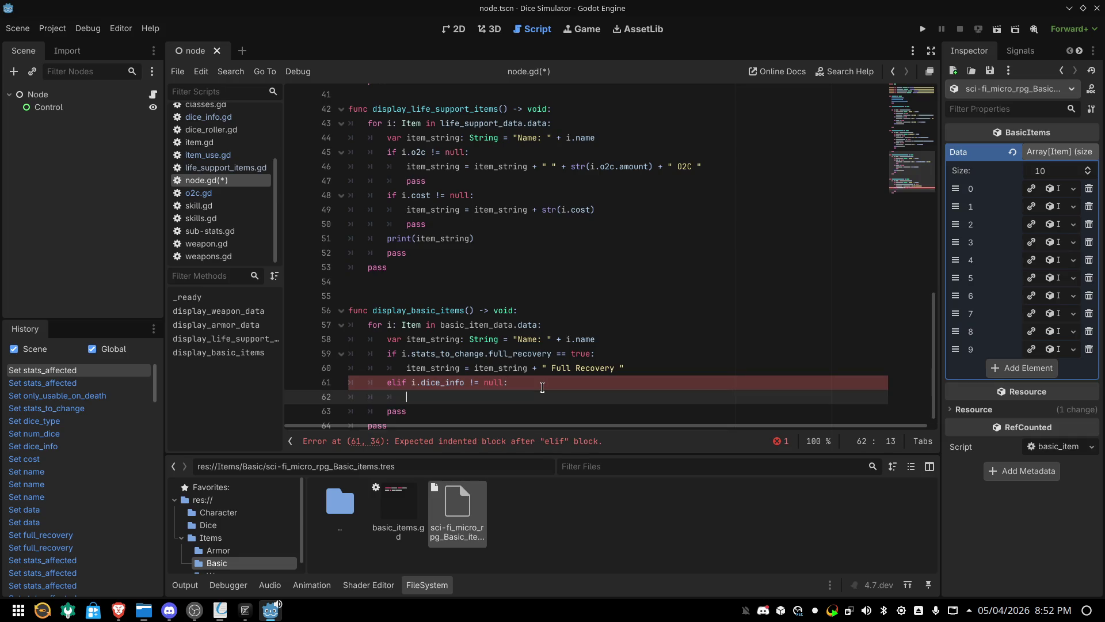
type("pass")
key("Return")
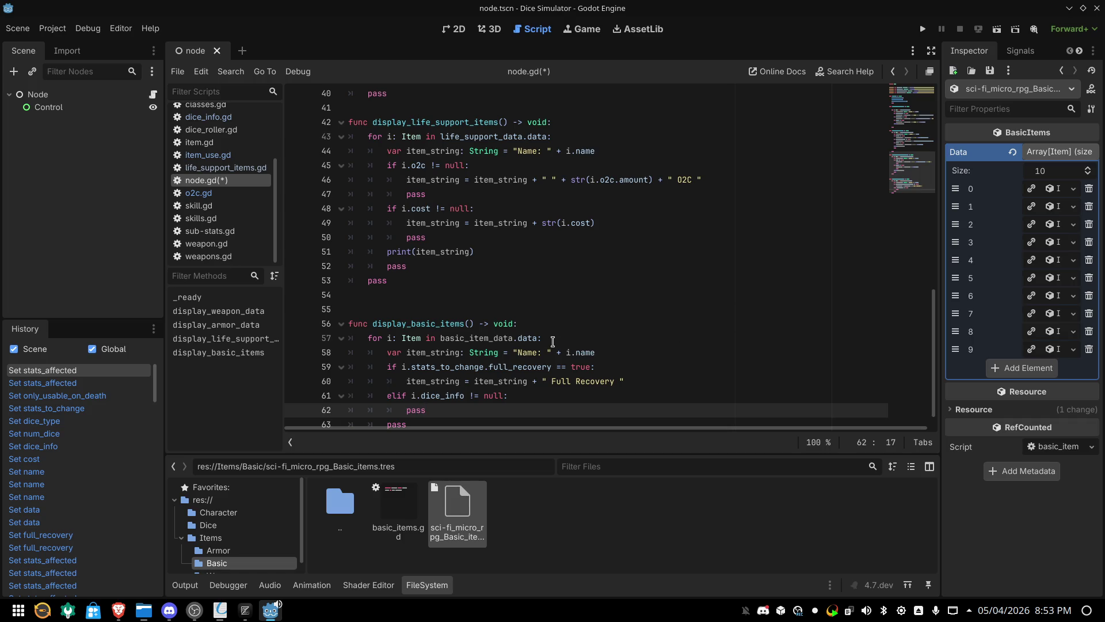
On a new line 62 above pass, begin 'item_string = item_string +'
key("Up")
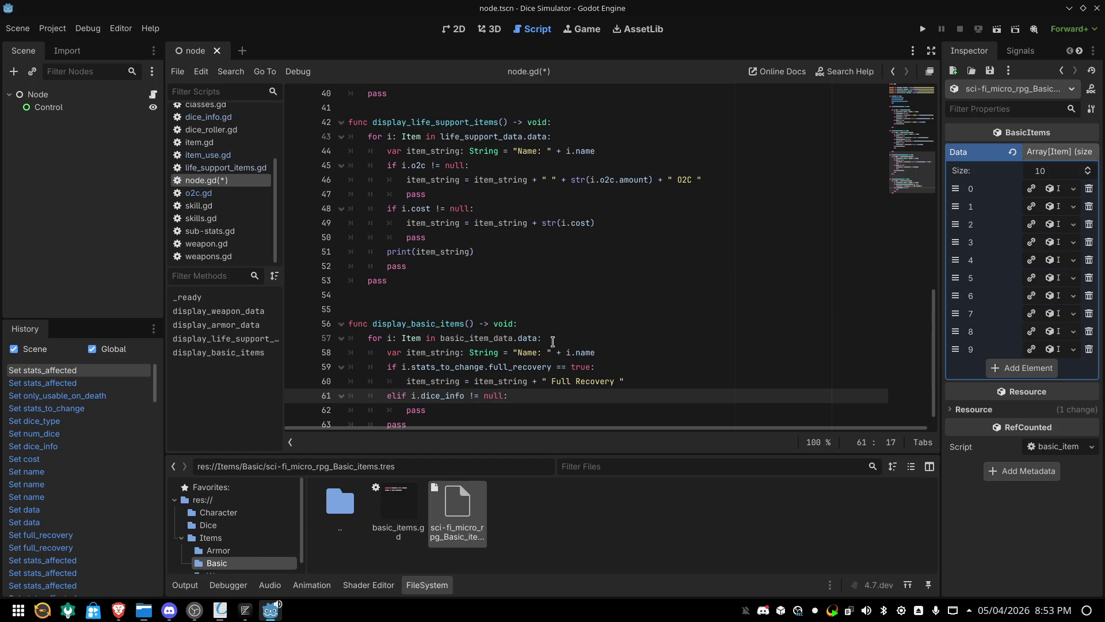
key("Down")
key("Return")
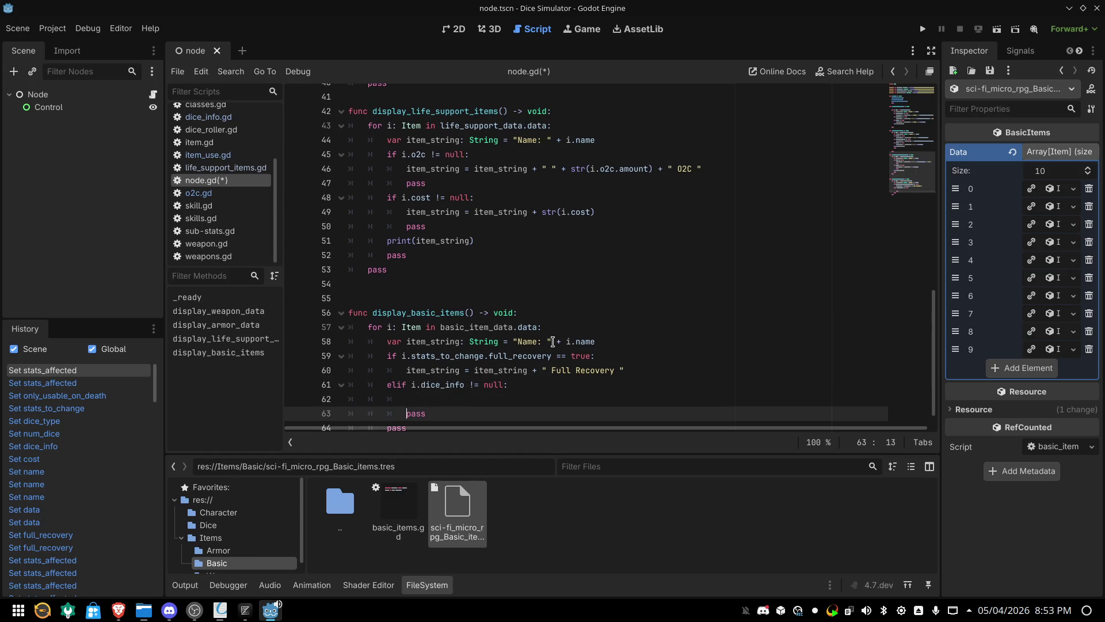
key("Up")
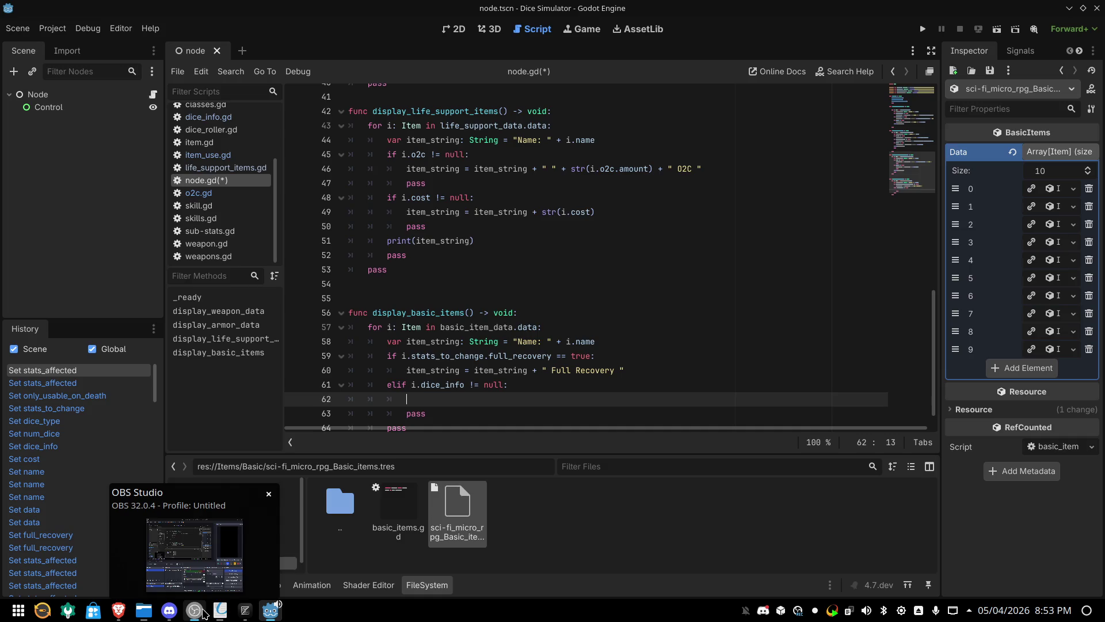
mouse_move(220, 610)
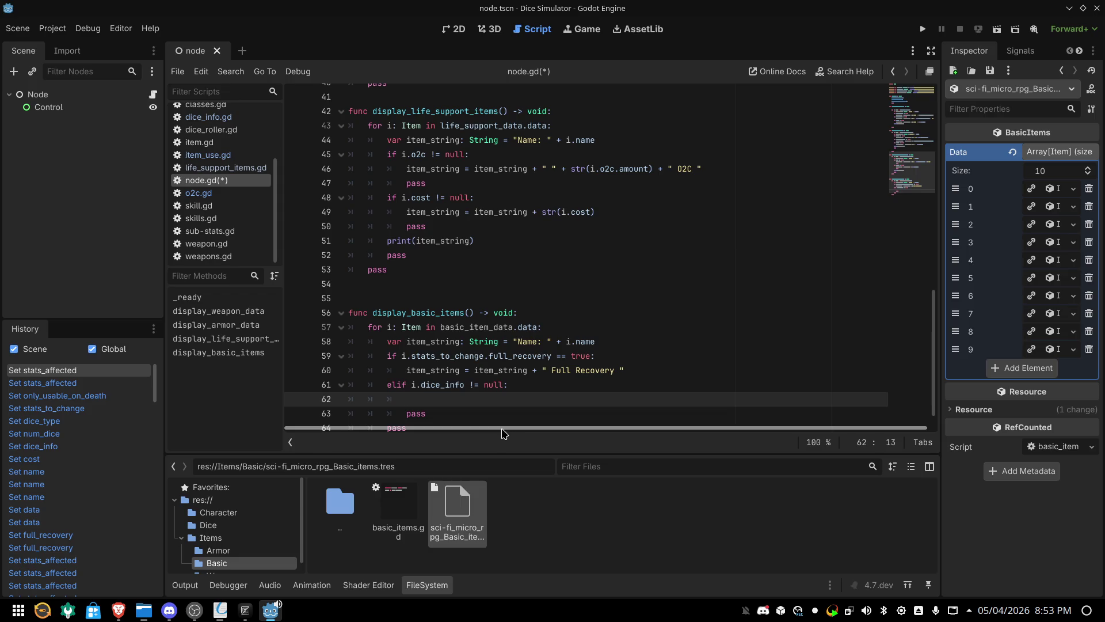
type("ite")
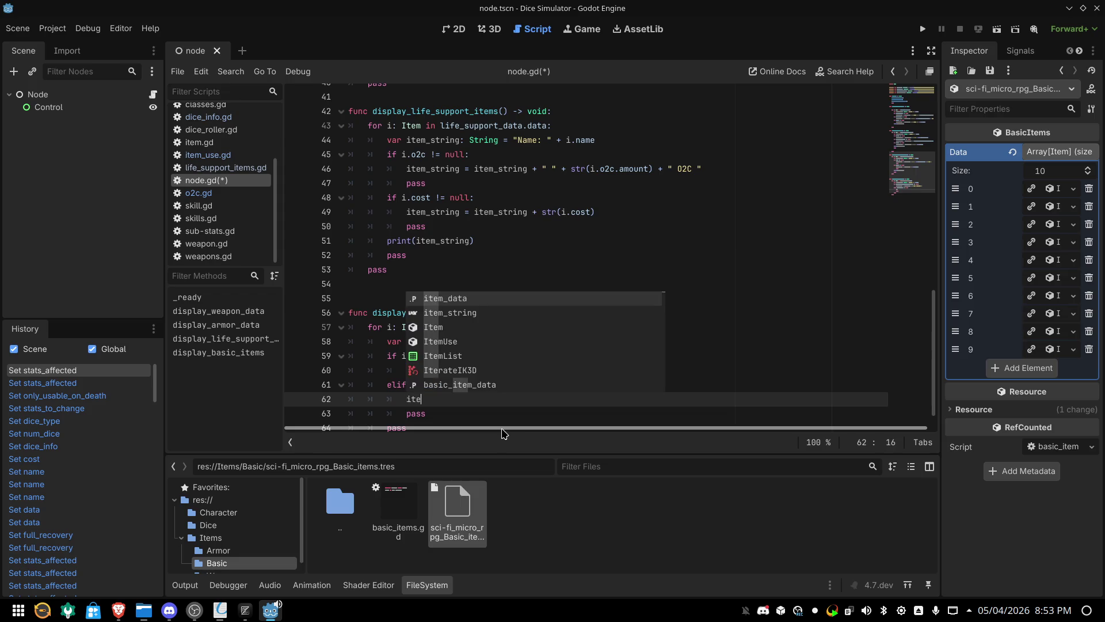
type("m_")
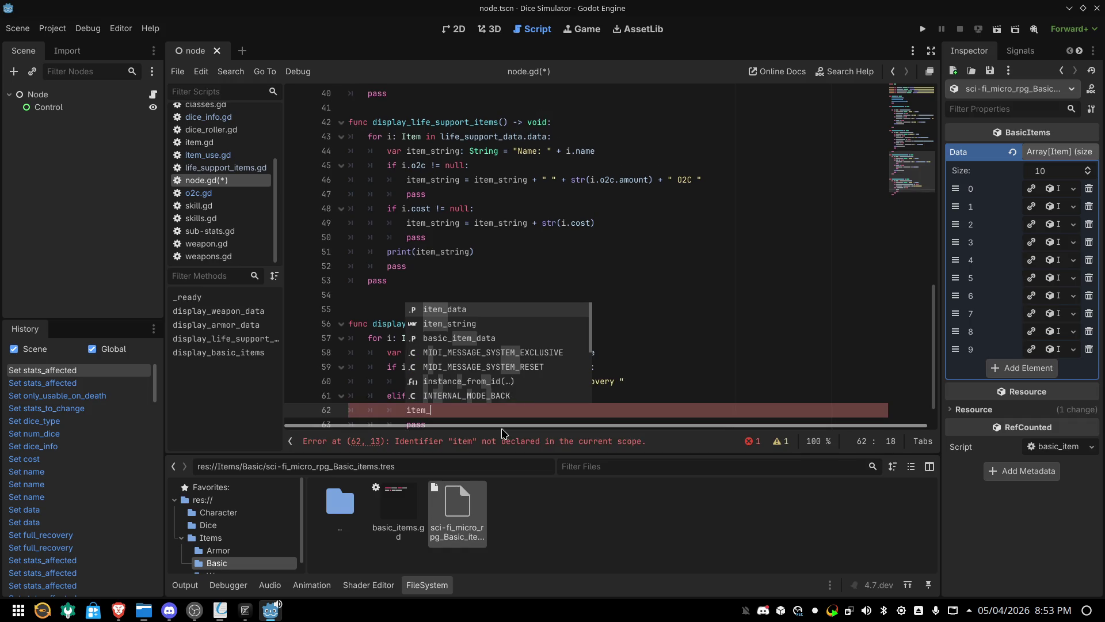
key("Down")
key("Return")
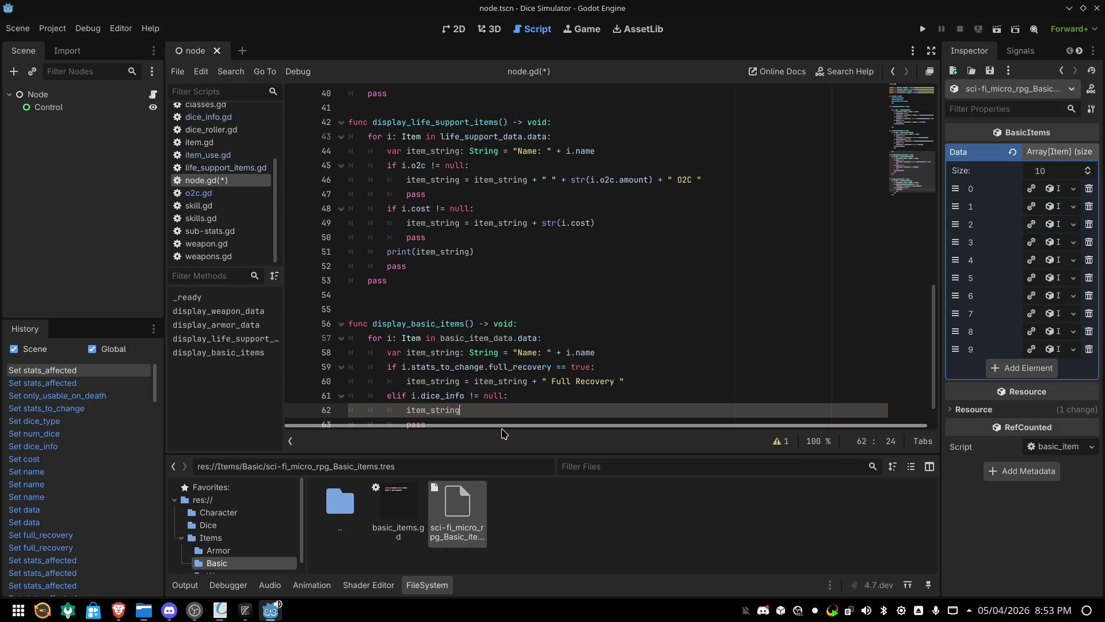
type(" = ite")
key("Down")
key("Return")
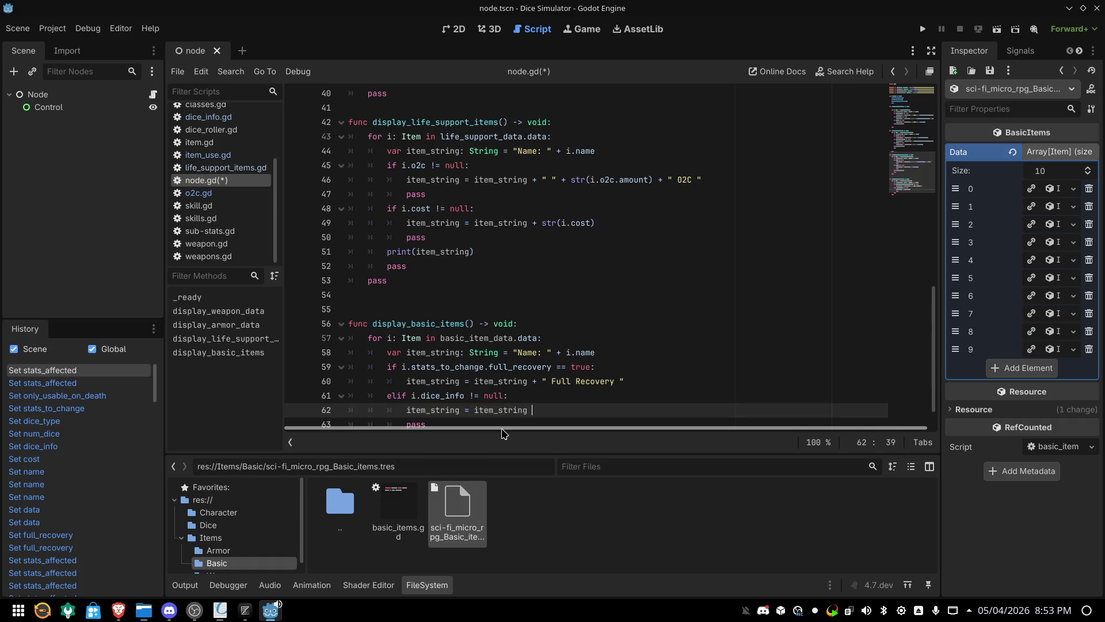
type("+")
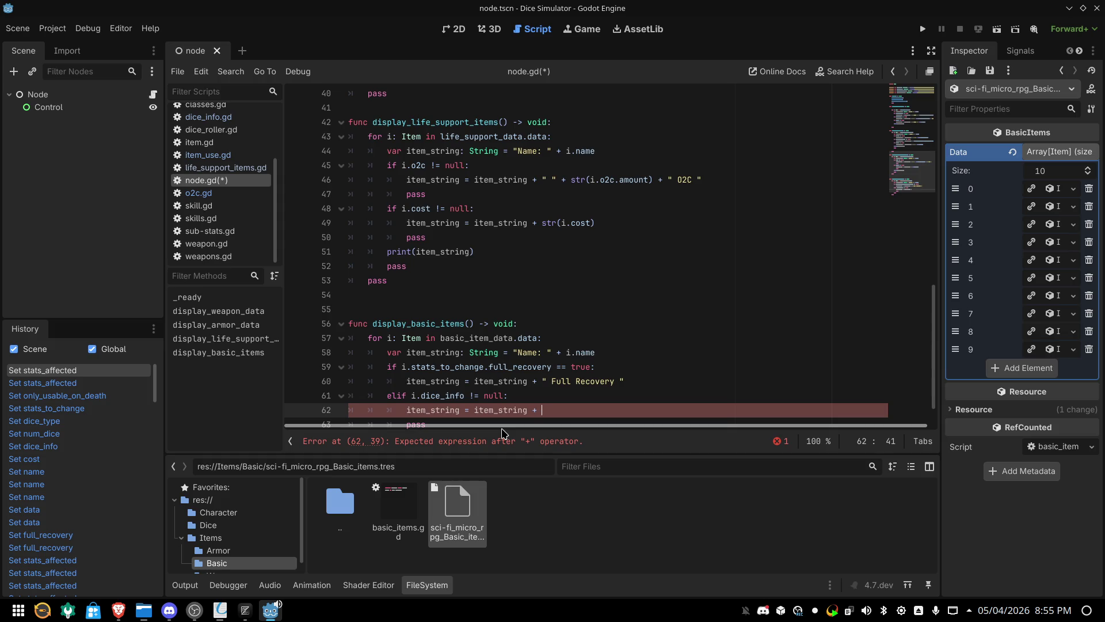
Append str(i.dice_info.num_dice) to the item_string expression
type("\"")
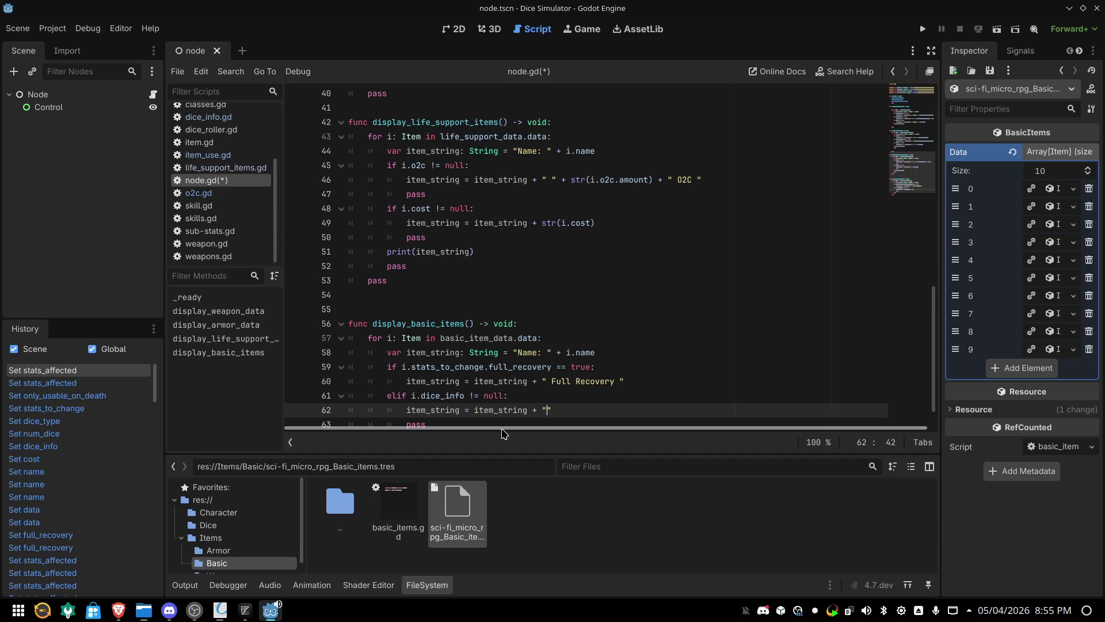
key("BackSpace")
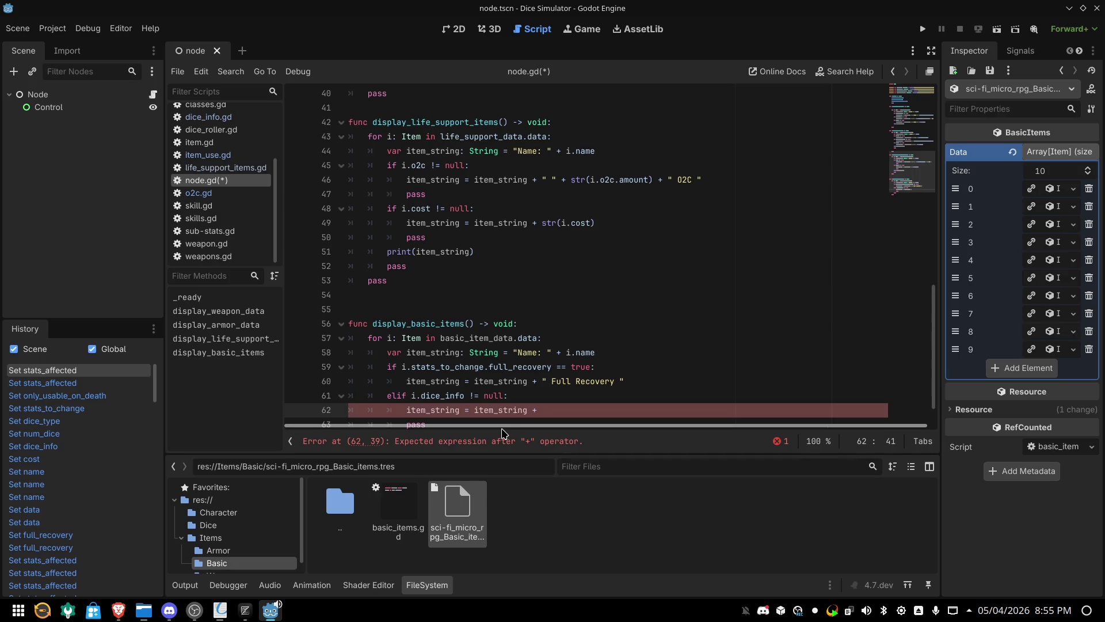
type("i.di")
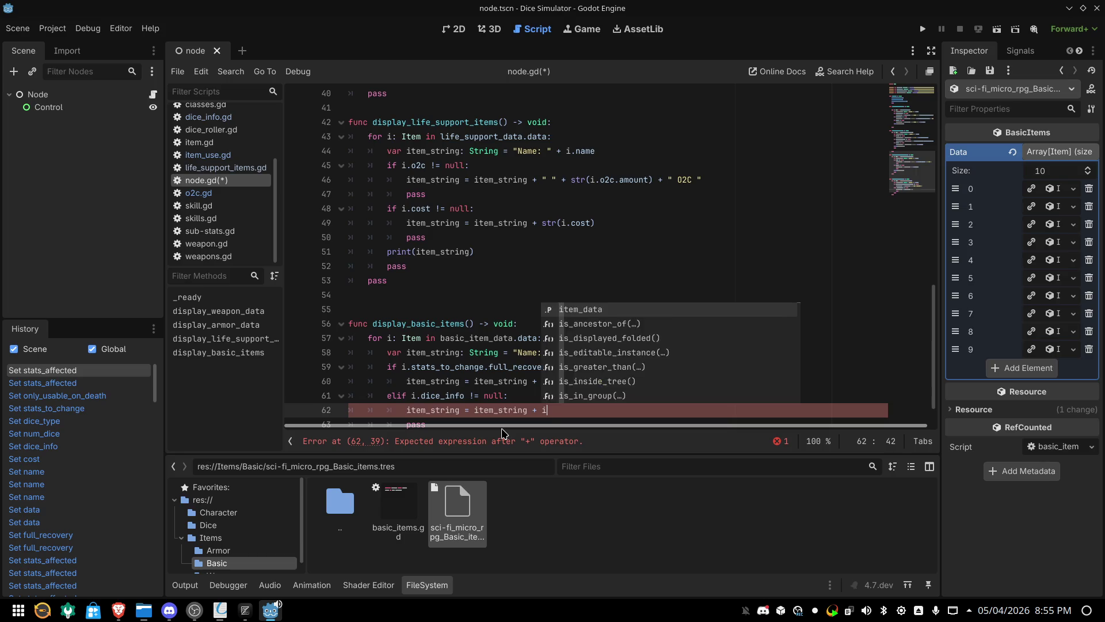
key("Return")
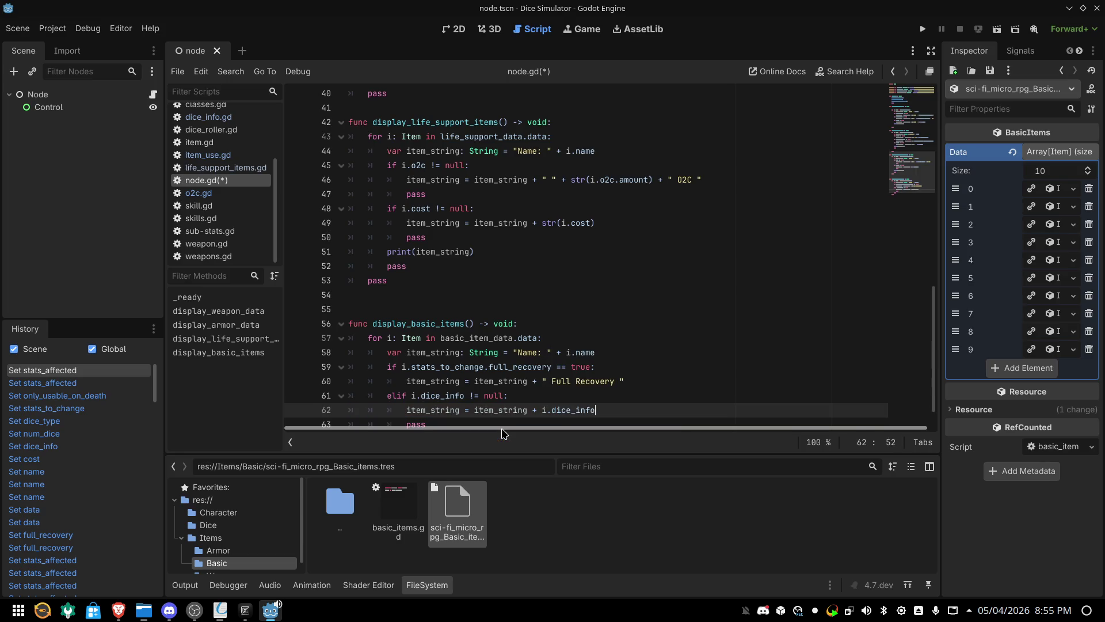
type(".")
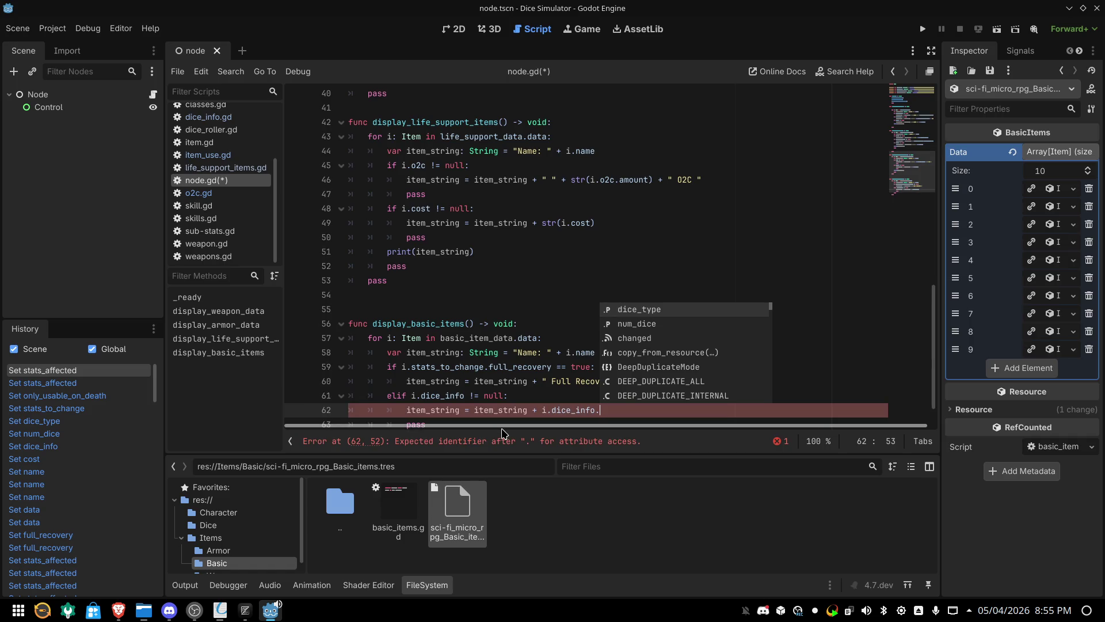
key("Down")
key("Return")
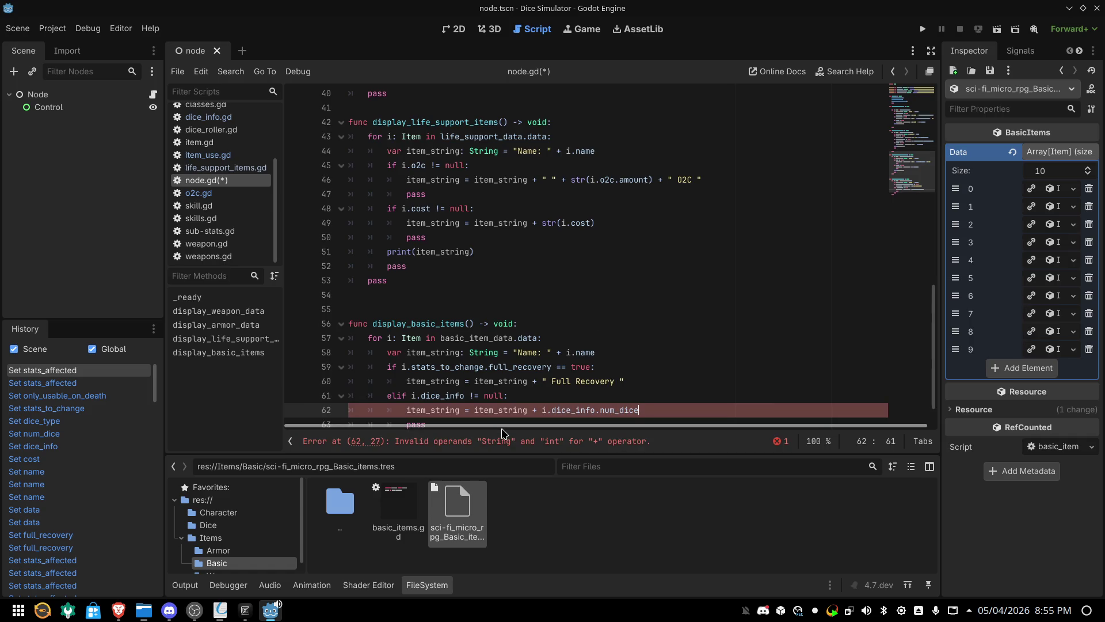
type("+")
key("Left")
key("Left")
key("Left")
key("Right")
type("str(")
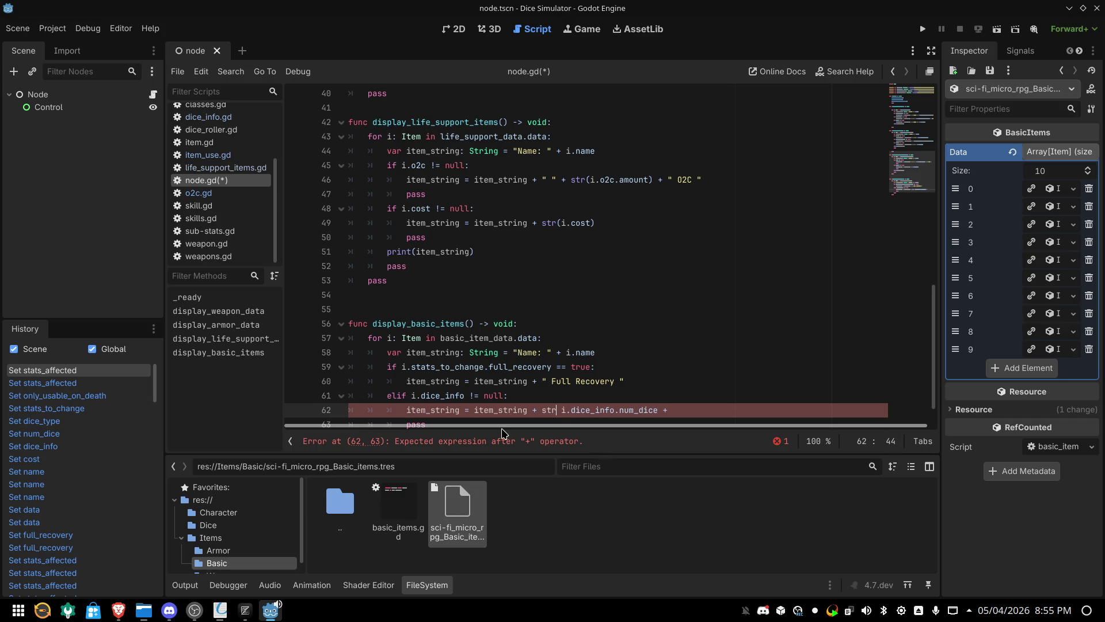
key("Delete")
key("Delete")
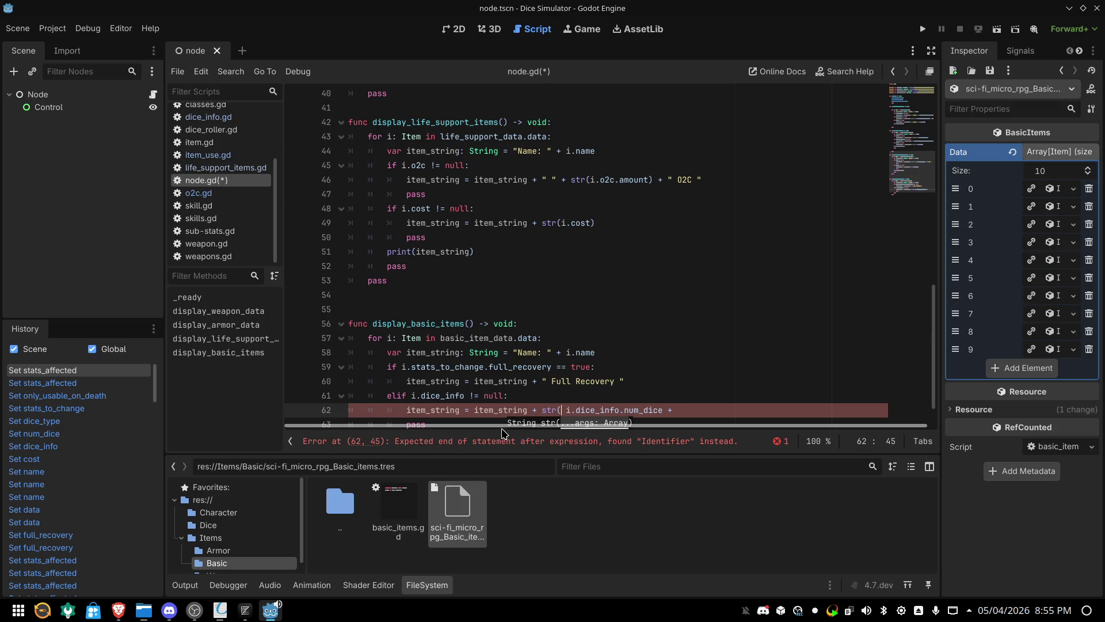
key("End")
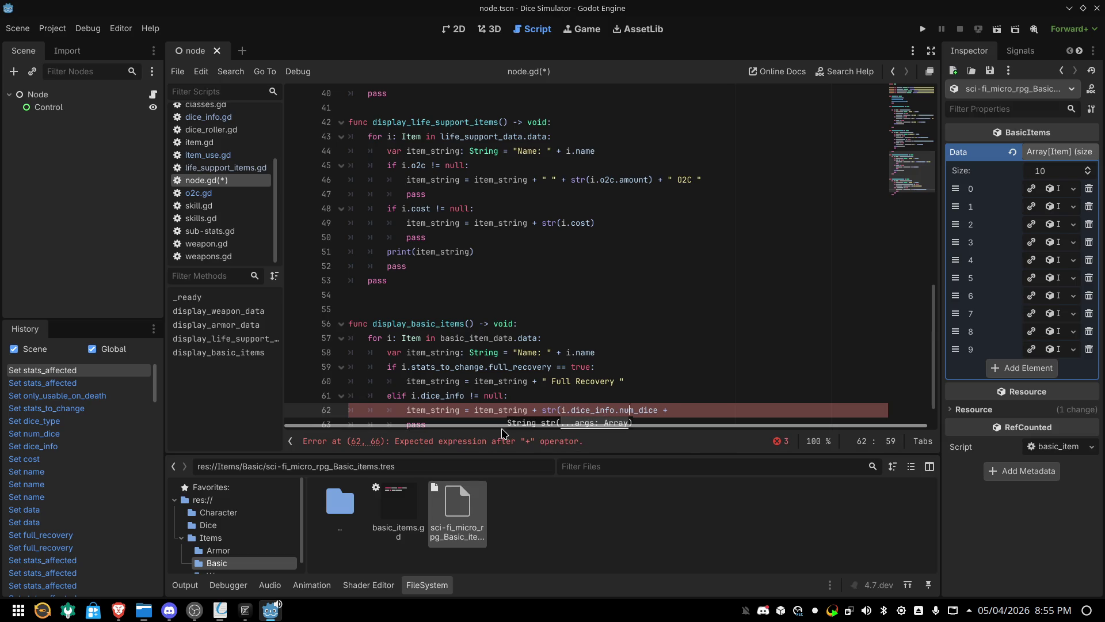
type(")")
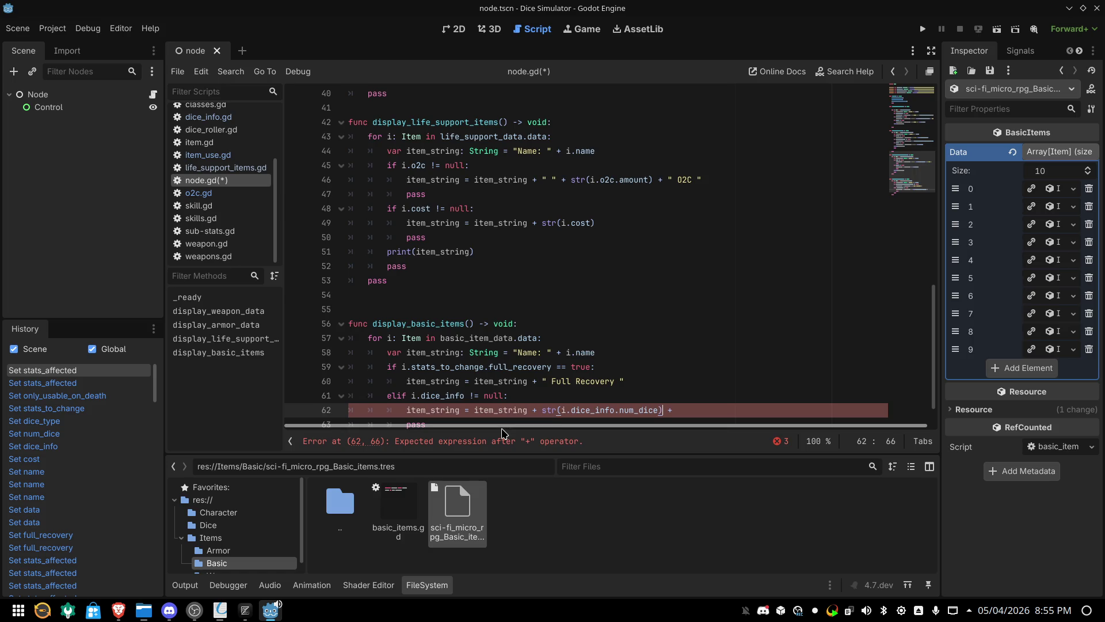
Add i.dice_info.dice_type after the num_dice part of line 62
scroll(502, 426, "down", 1)
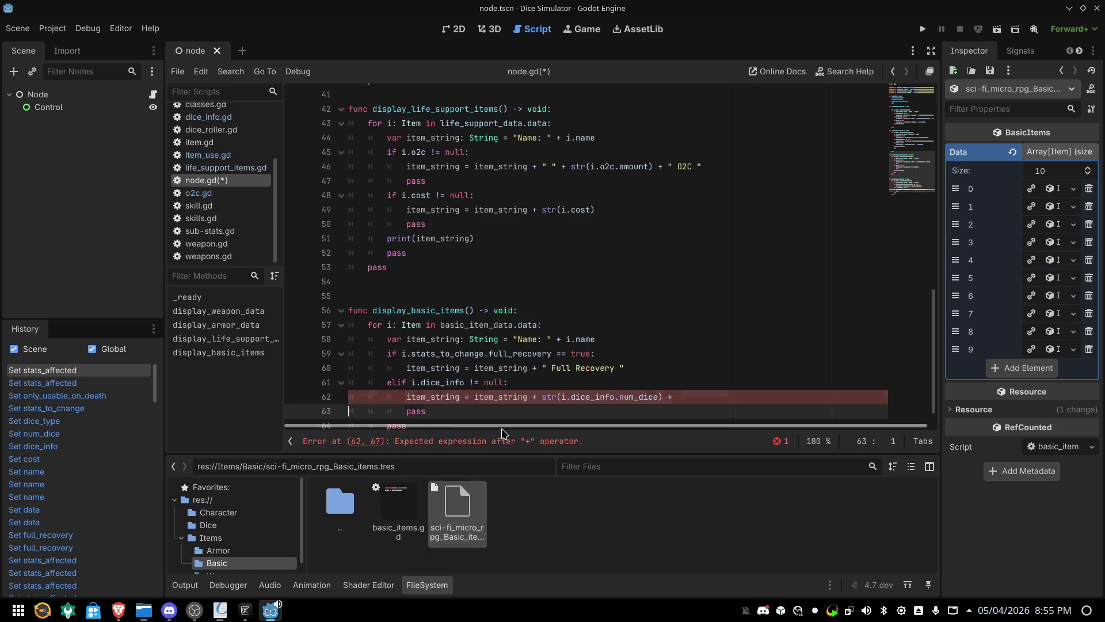
type("i.di")
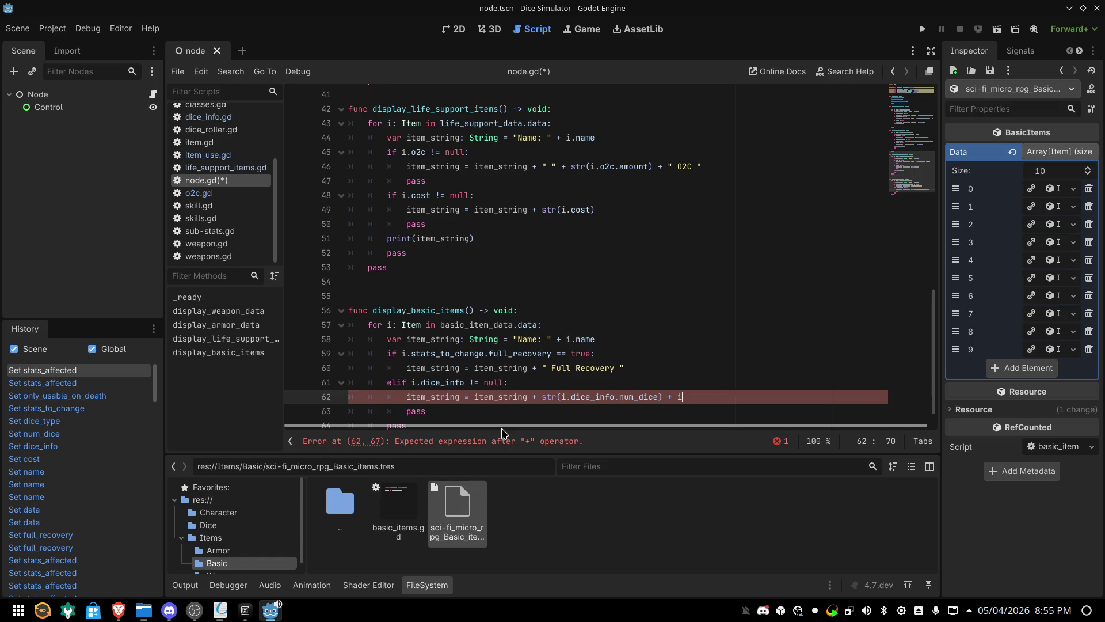
scroll(502, 433, "up", 1)
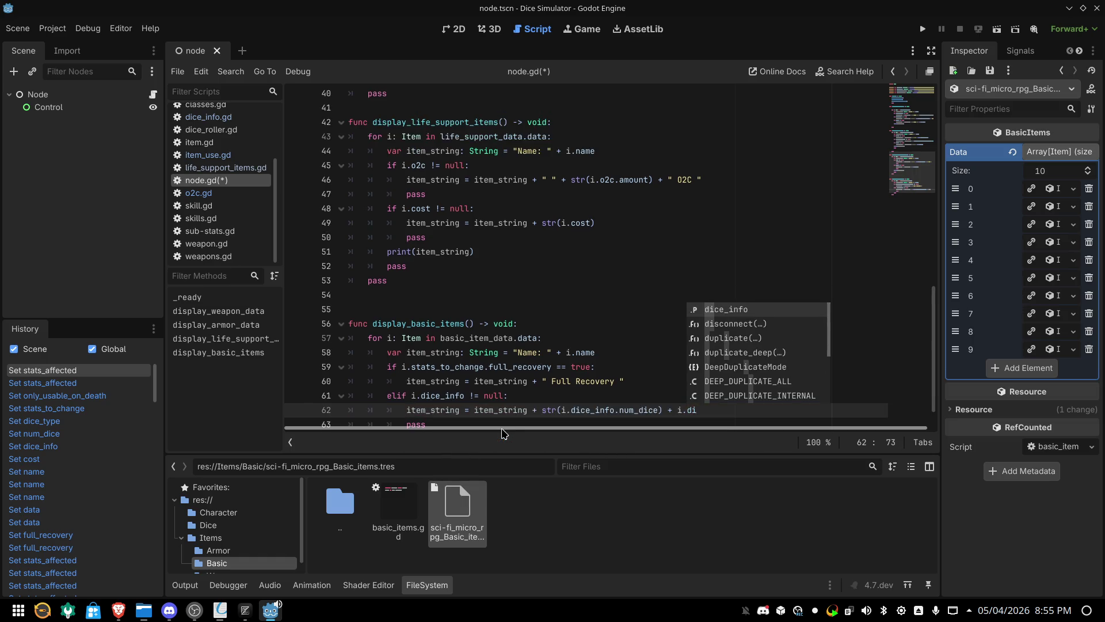
key("Return")
type(".")
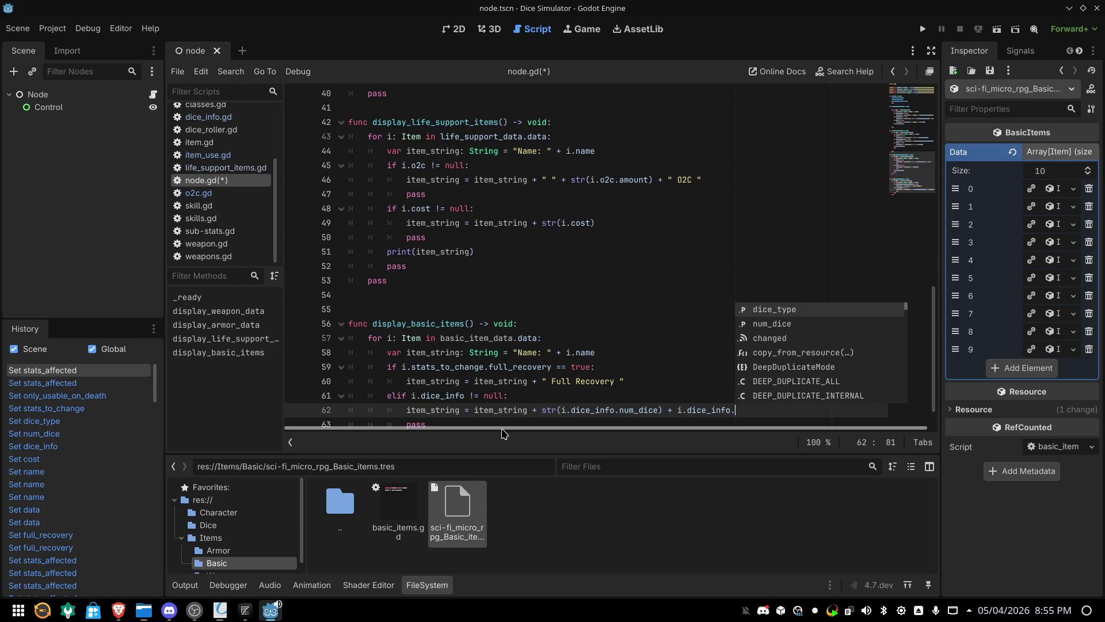
key("Down")
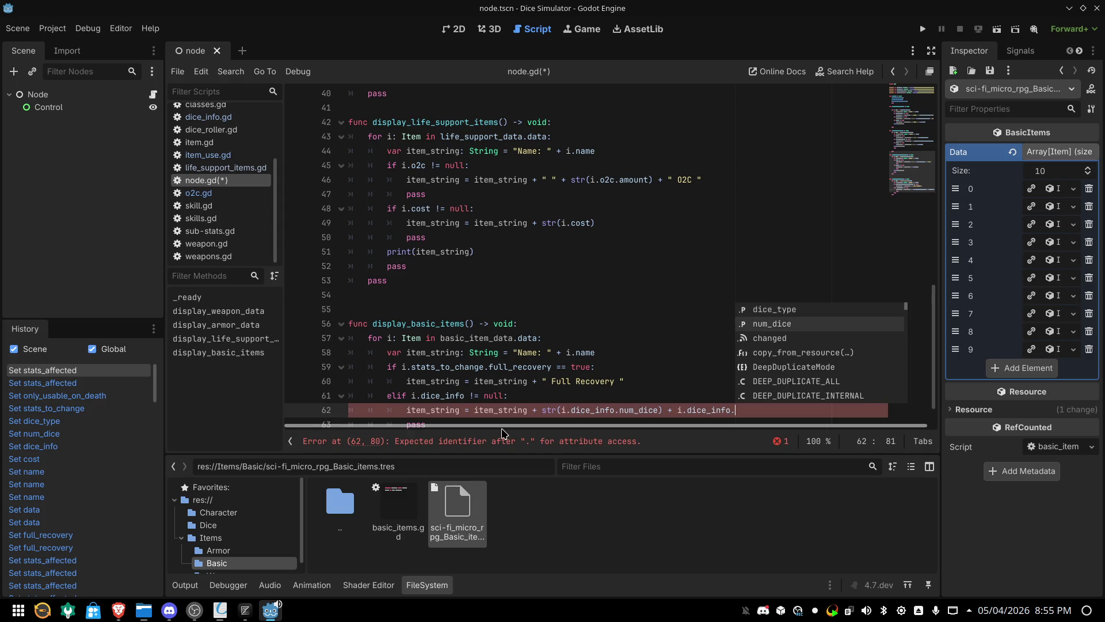
key("Up")
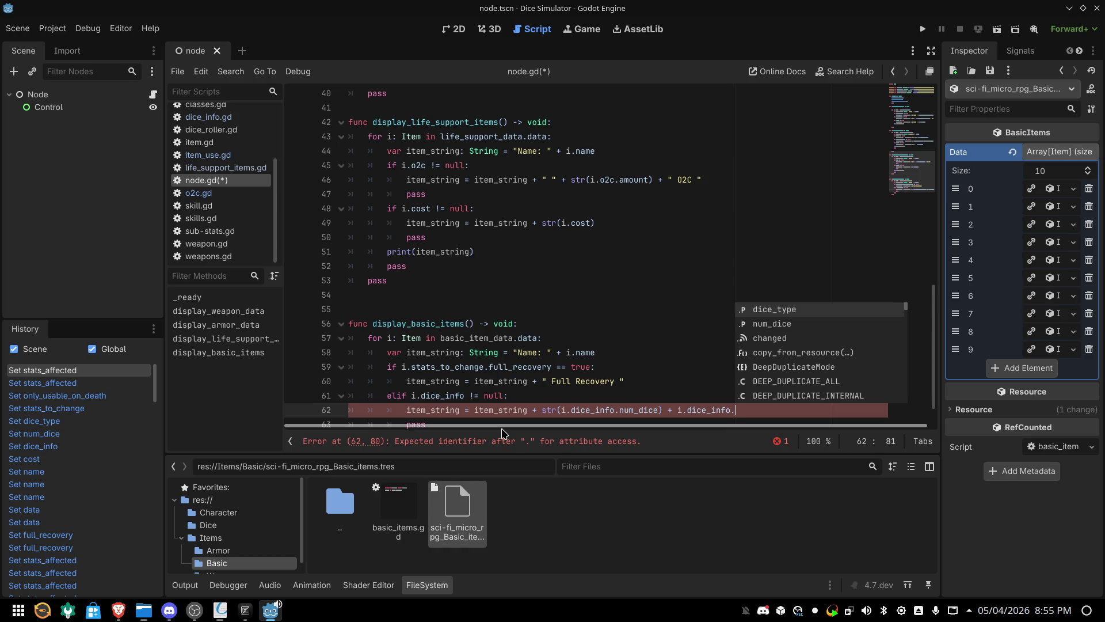
key("Return")
Insert the "D" string between the two parts and wrap dice_type in str()
key("ctrl+Left")
key("ctrl+Left")
key("ctrl+Left")
type("\"D")
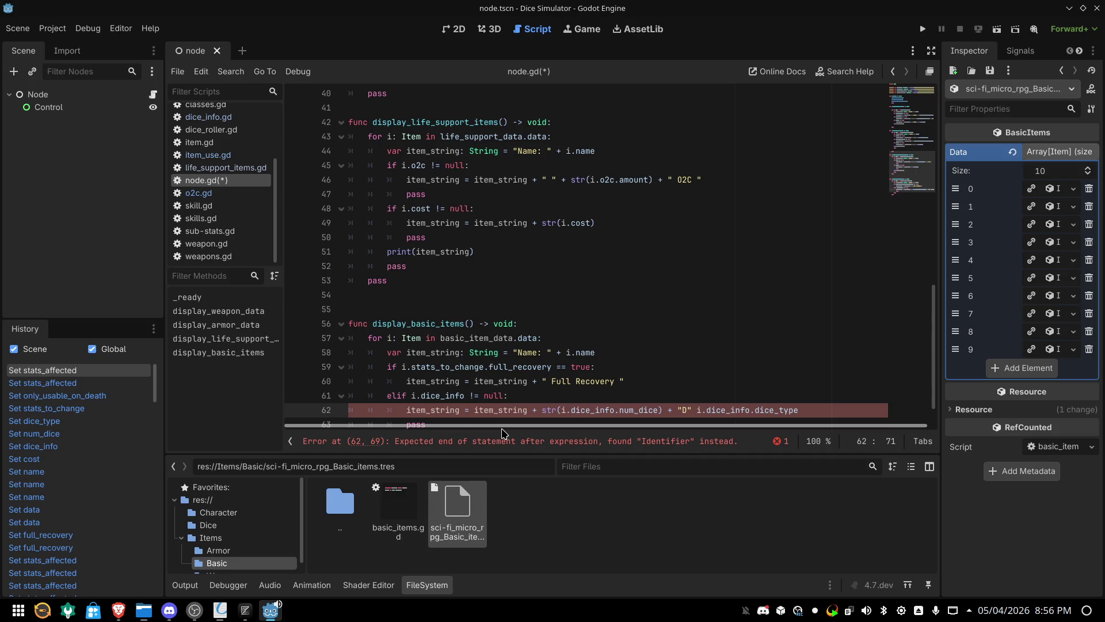
type("+")
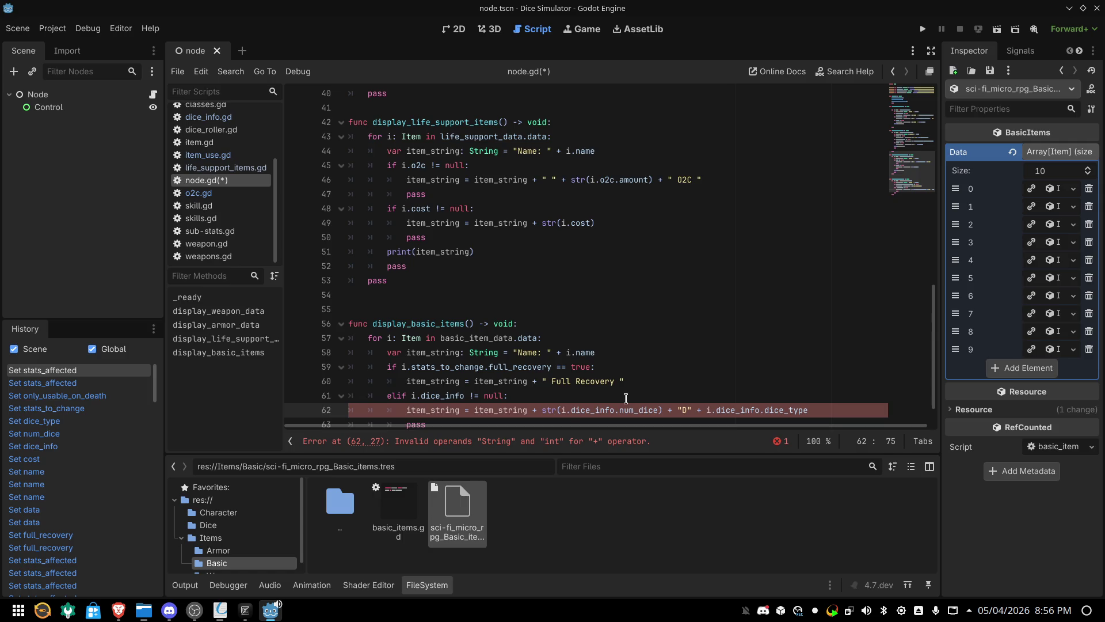
left_click(652, 380)
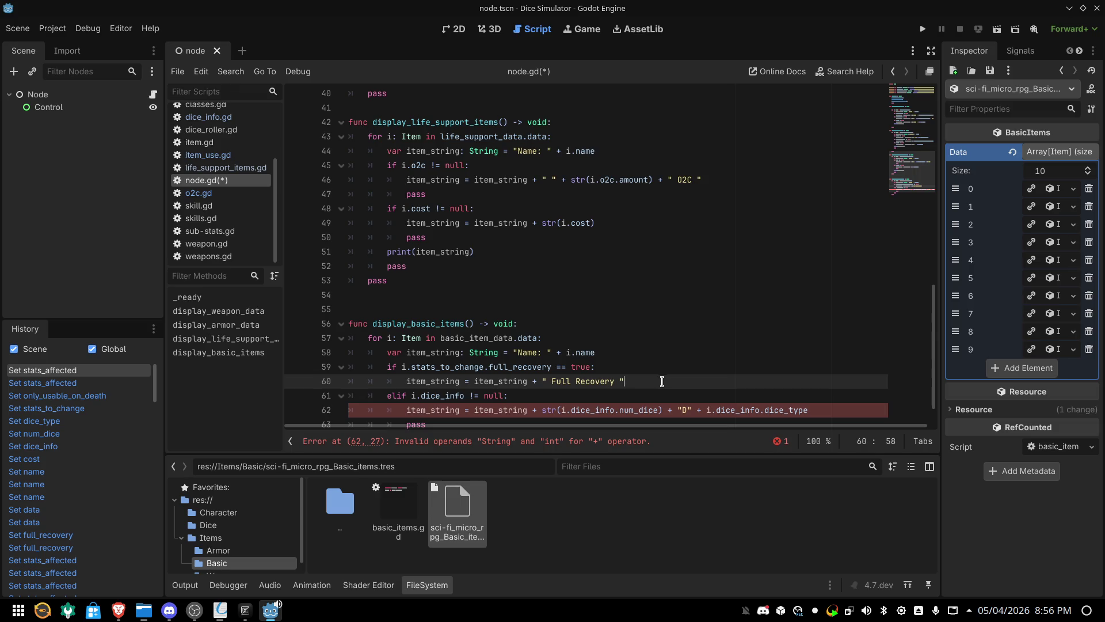
mouse_move(760, 410)
left_click(705, 410)
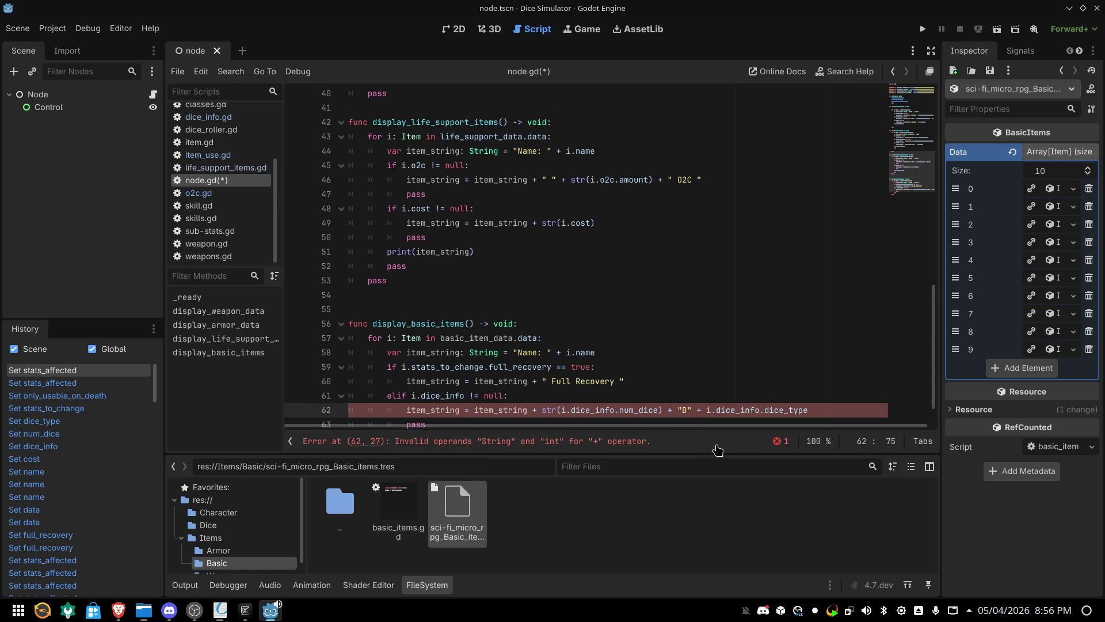
type("str(")
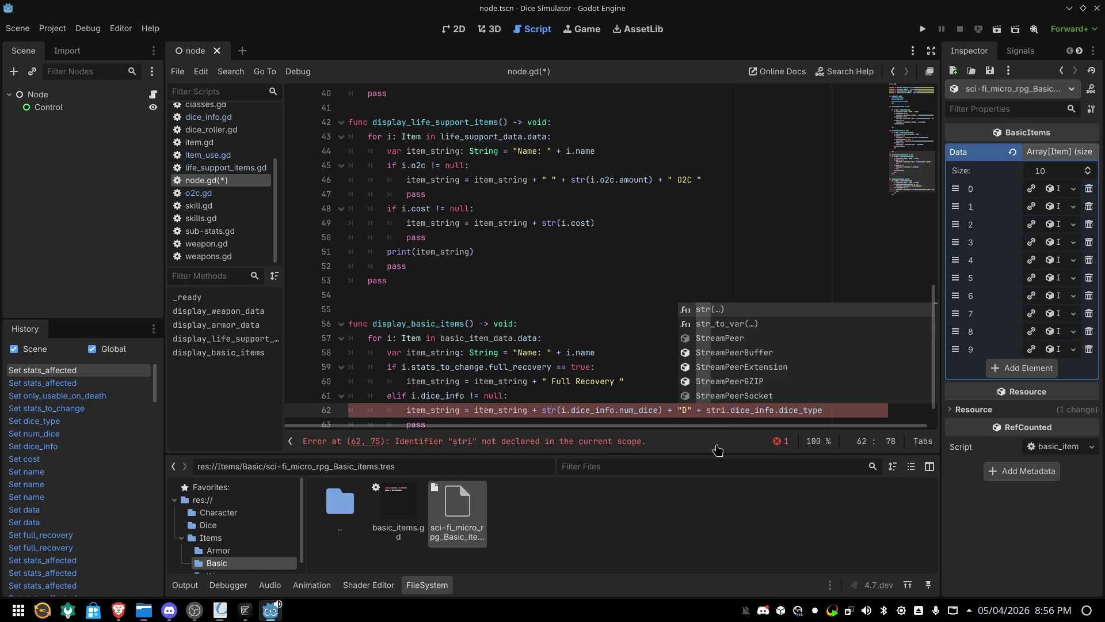
key("Right")
key("Right")
key("Right")
key("Right")
type(")")
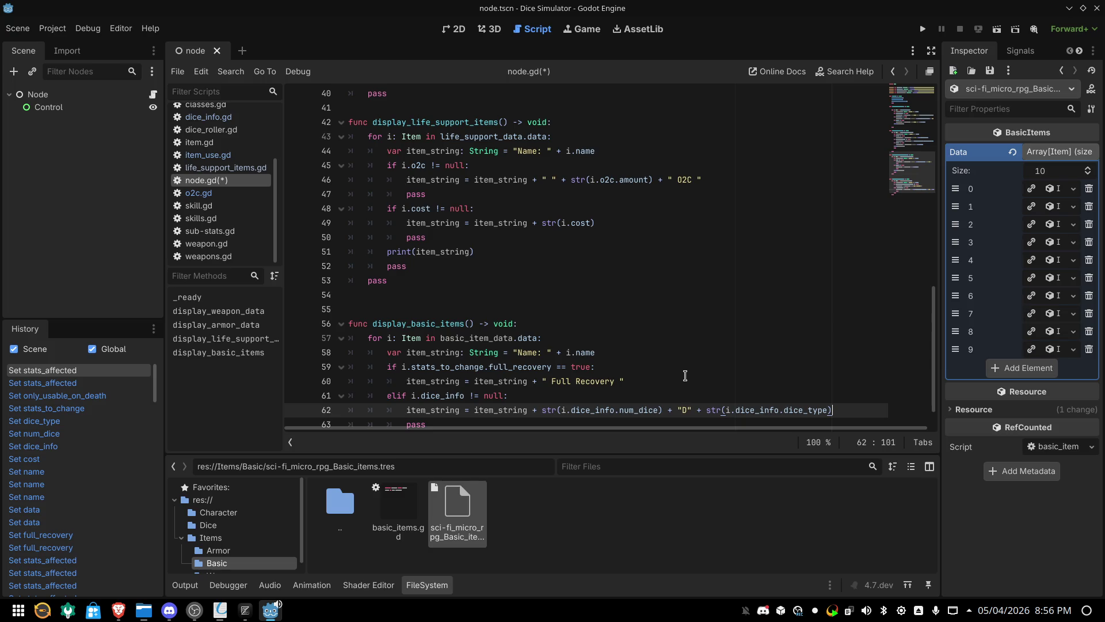
scroll(691, 377, "down", 1)
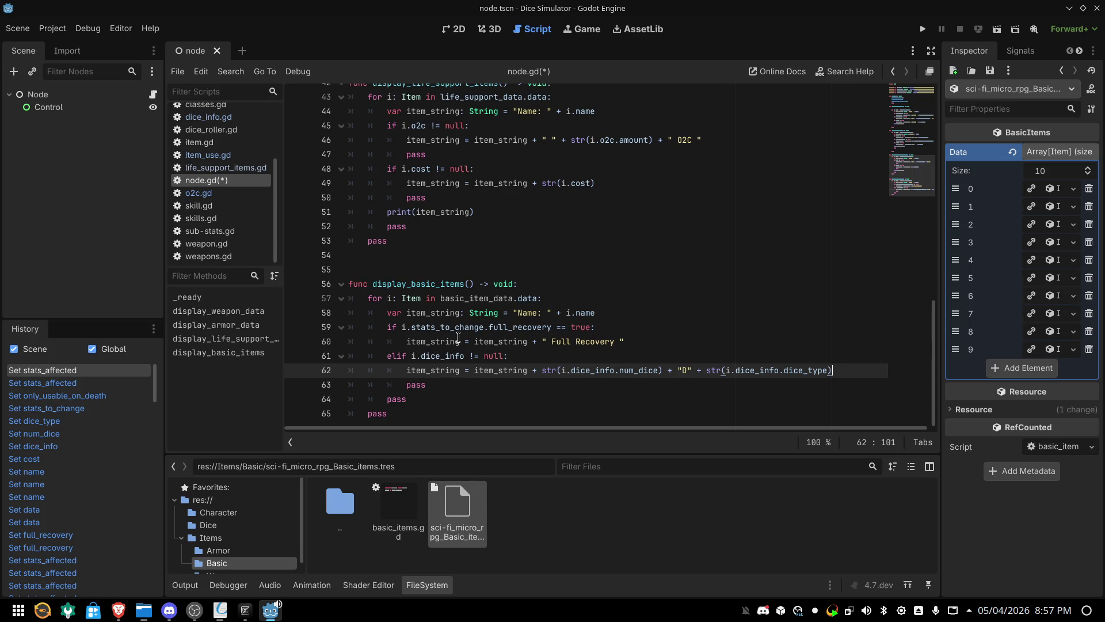
mouse_move(446, 367)
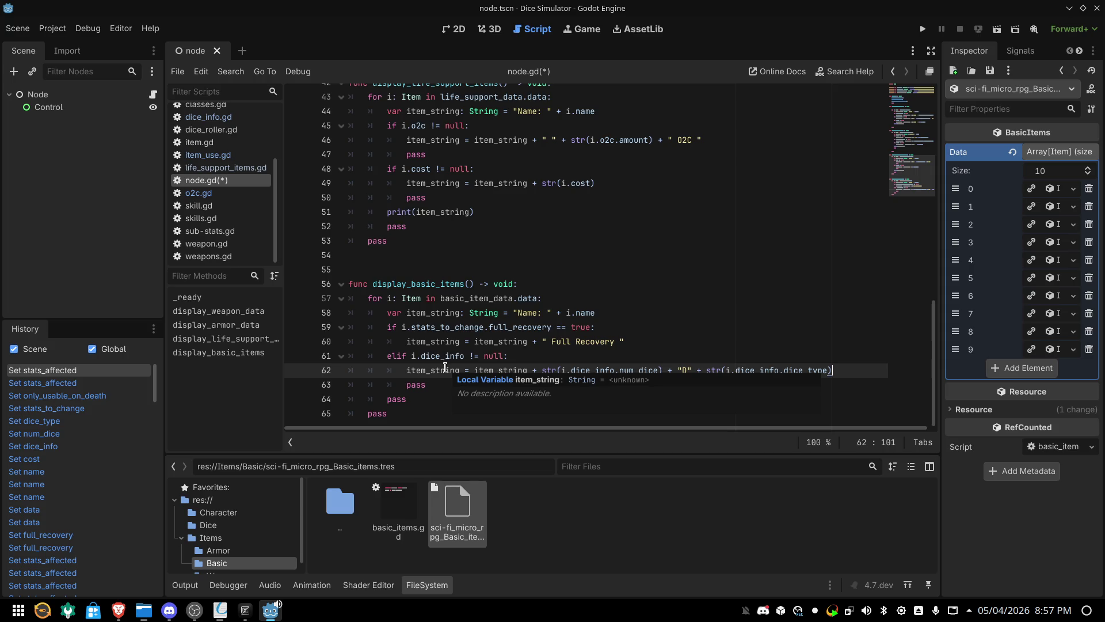
mouse_move(459, 332)
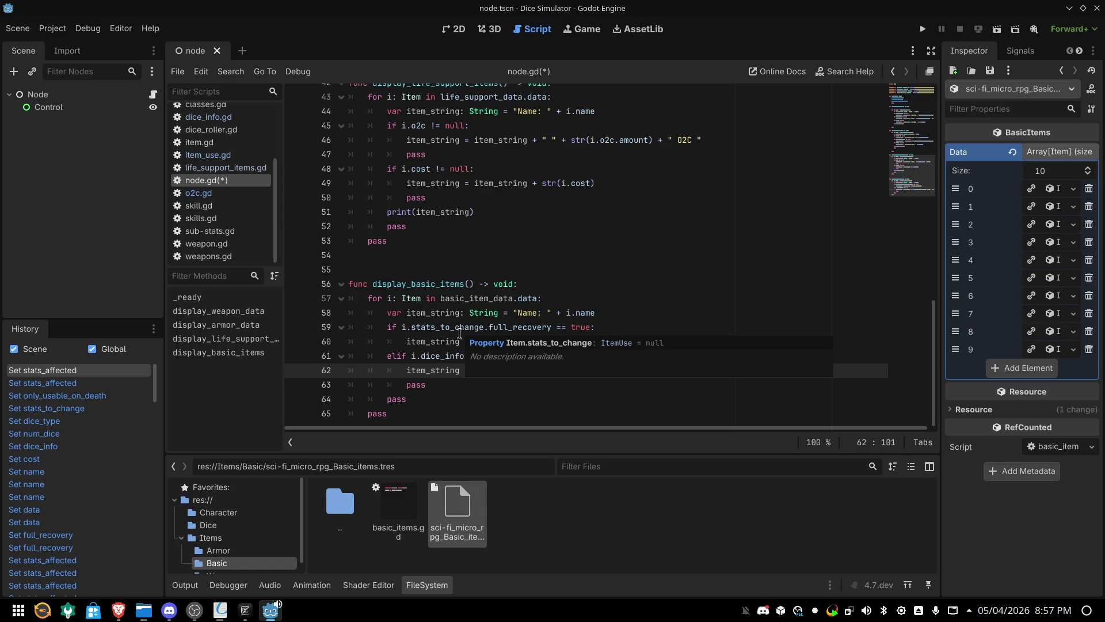
left_click(438, 403)
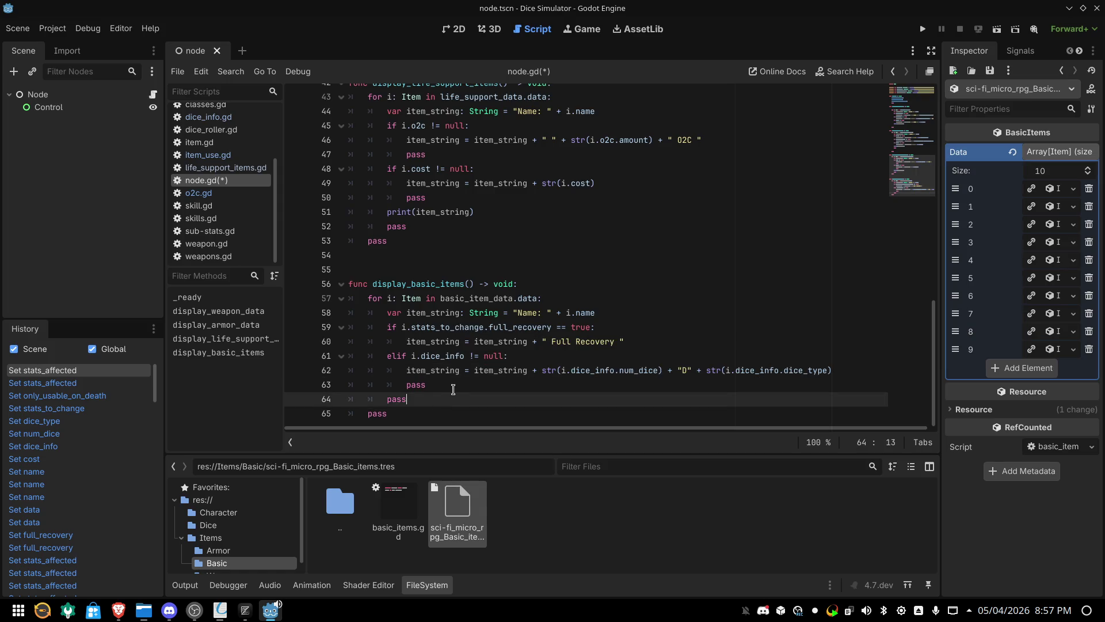
Below the inner pass, start an outdented 'if i.stats_to_change' condition on line 65
left_click(453, 389)
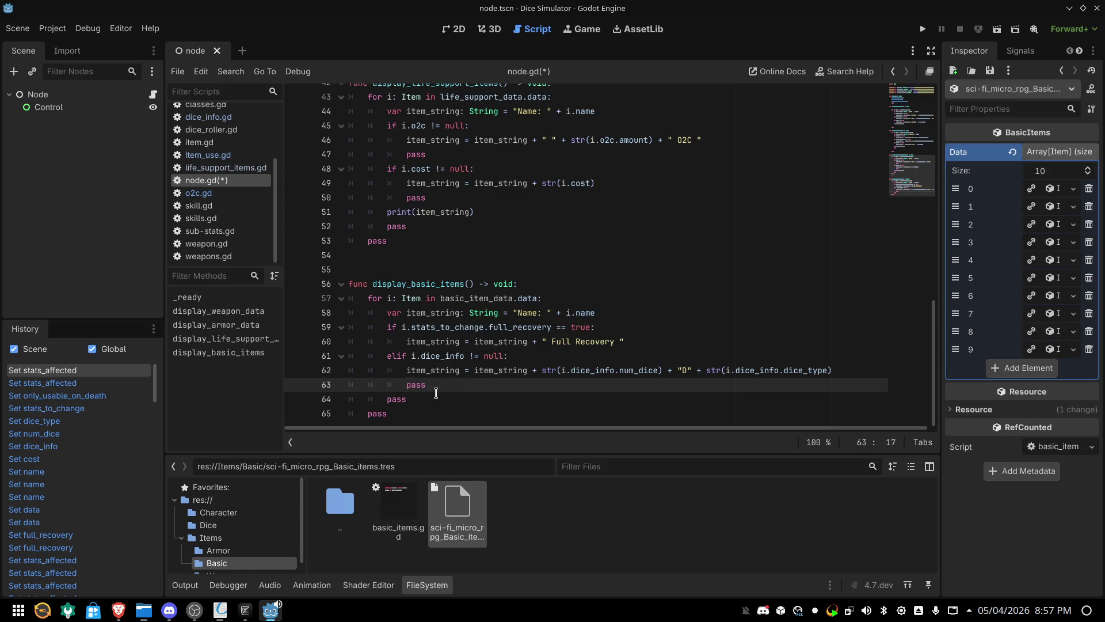
key("Return")
key("BackSpace")
key("Return")
type("if")
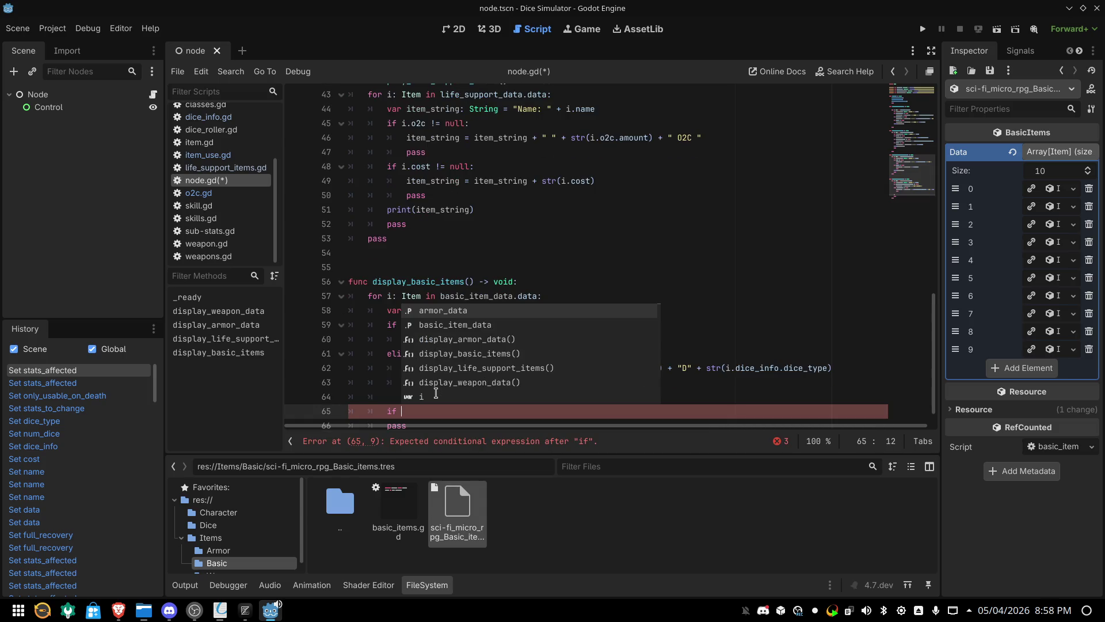
key("Escape")
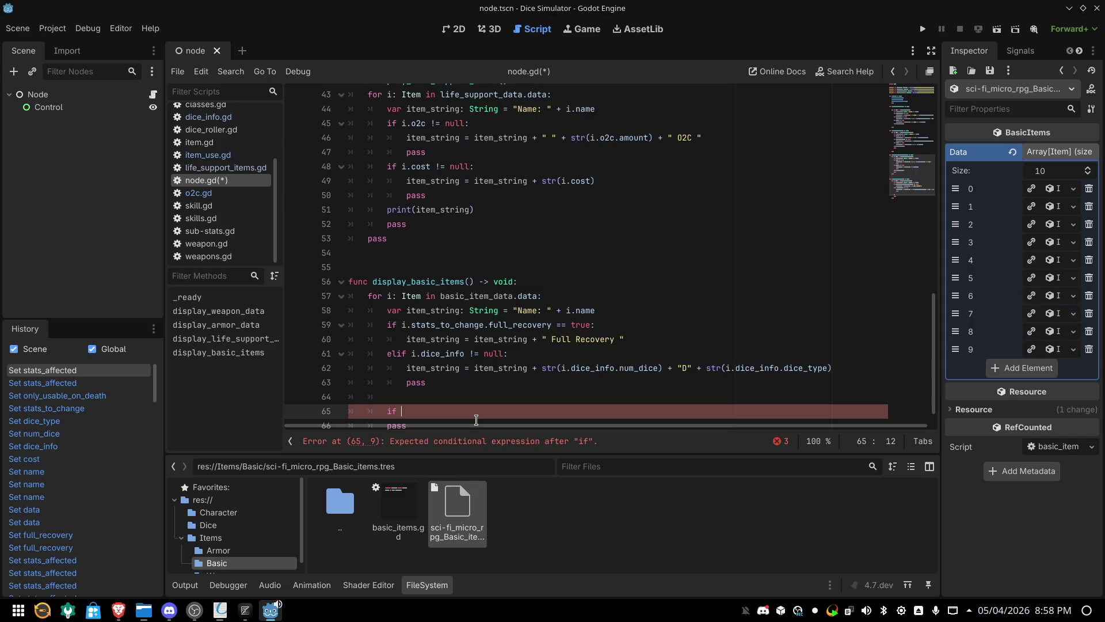
type("i.")
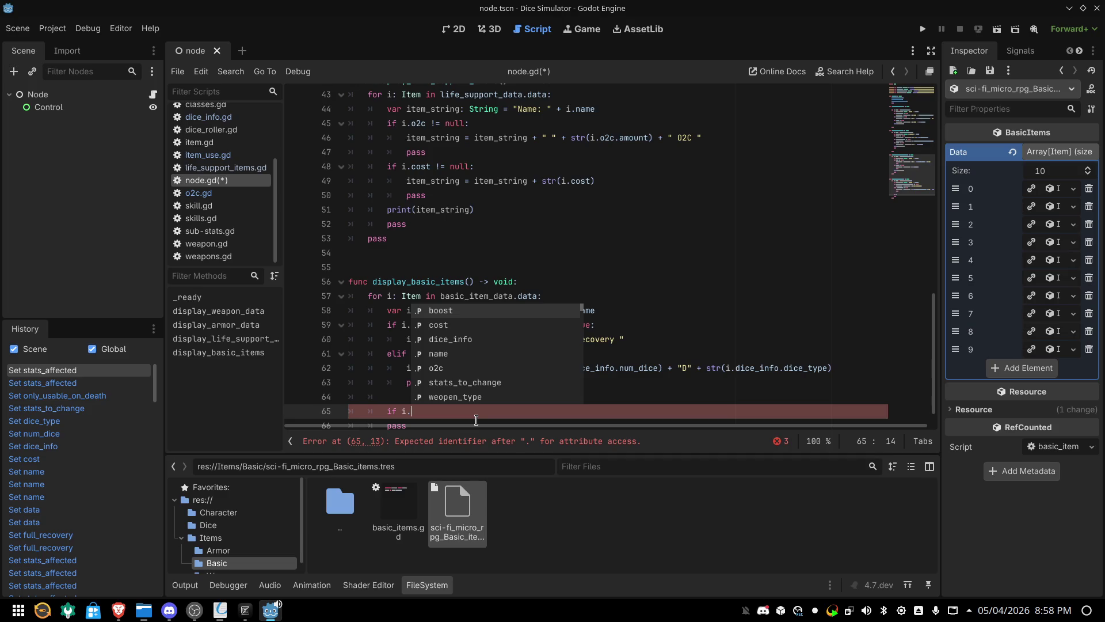
key("Down")
key("Down")
key("Down")
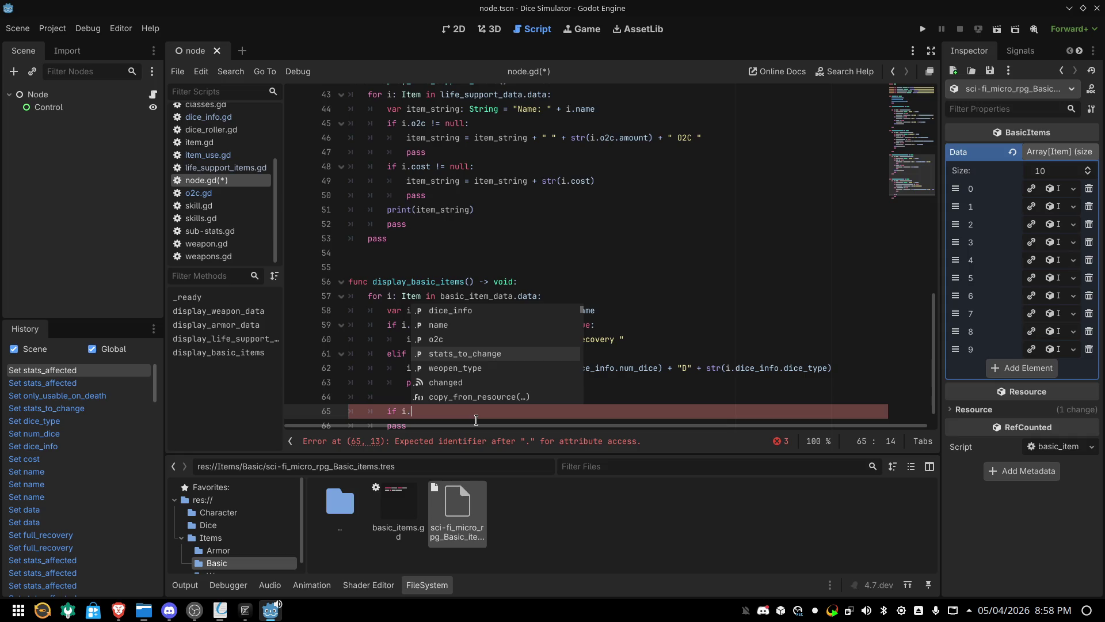
key("Return")
Drop the trial .stats_affected.size() and finish line 65 with '!= null:' plus an indented line
type(".")
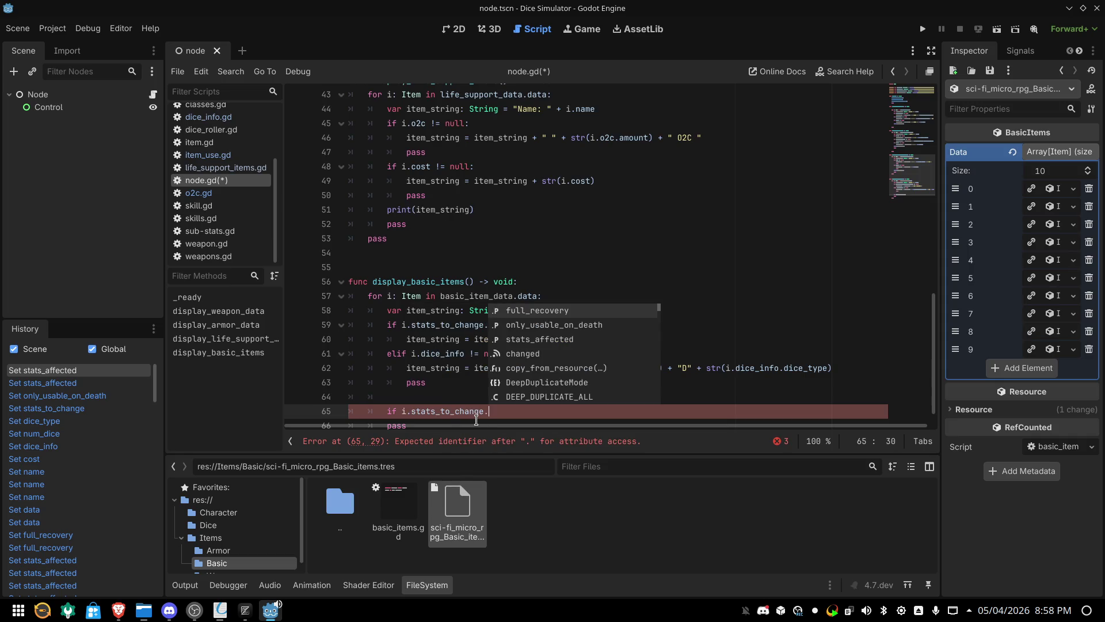
key("Down")
key("Down")
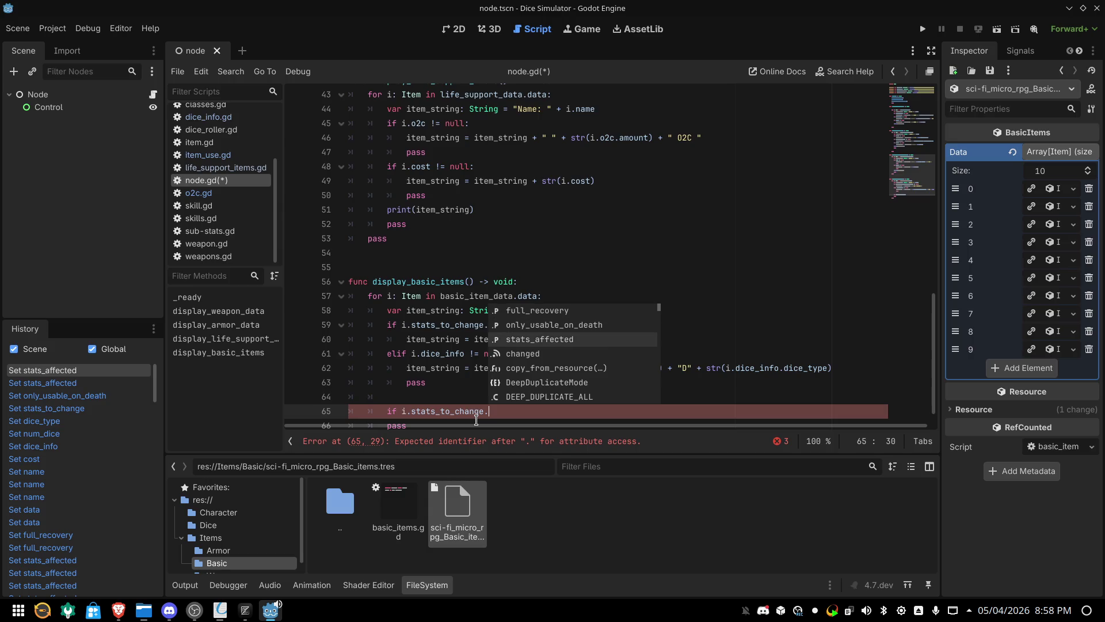
key("Return")
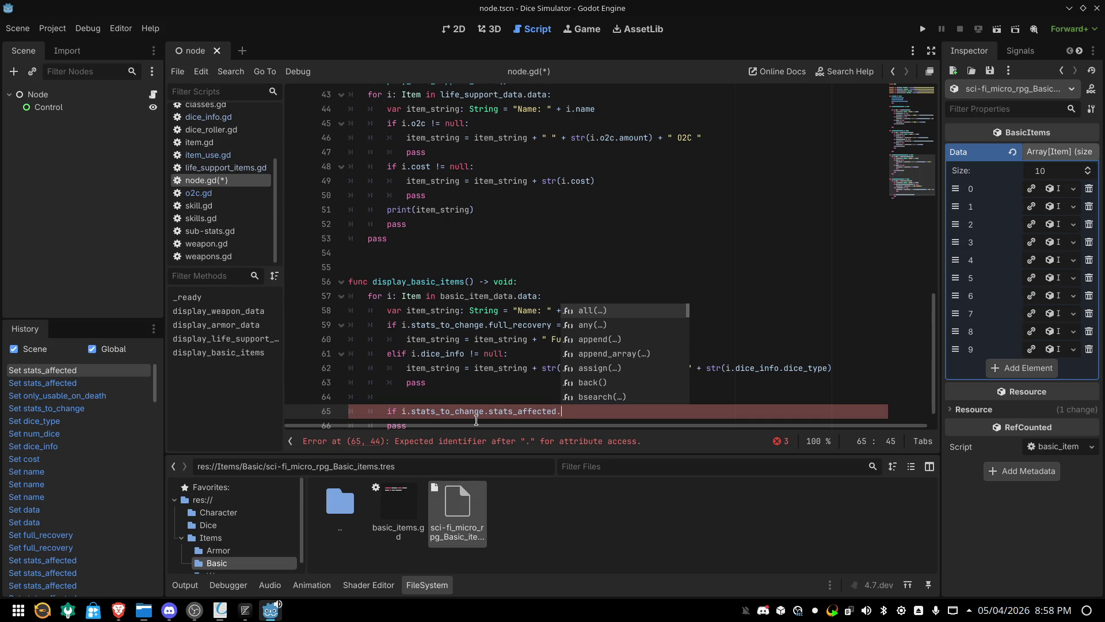
type("s")
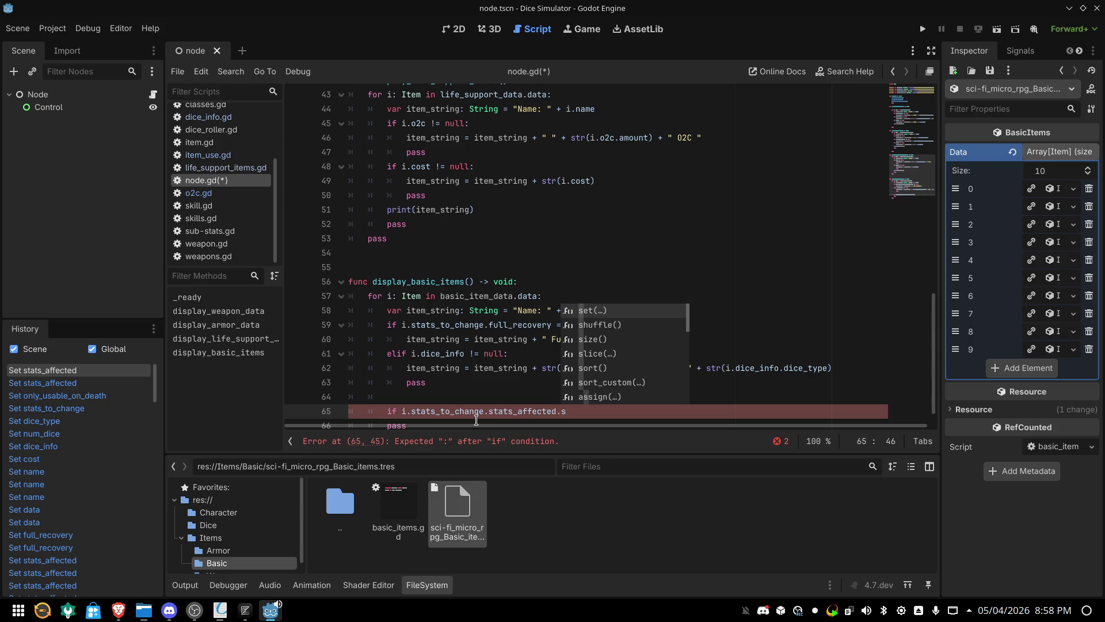
key("Down")
key("Down")
key("Return")
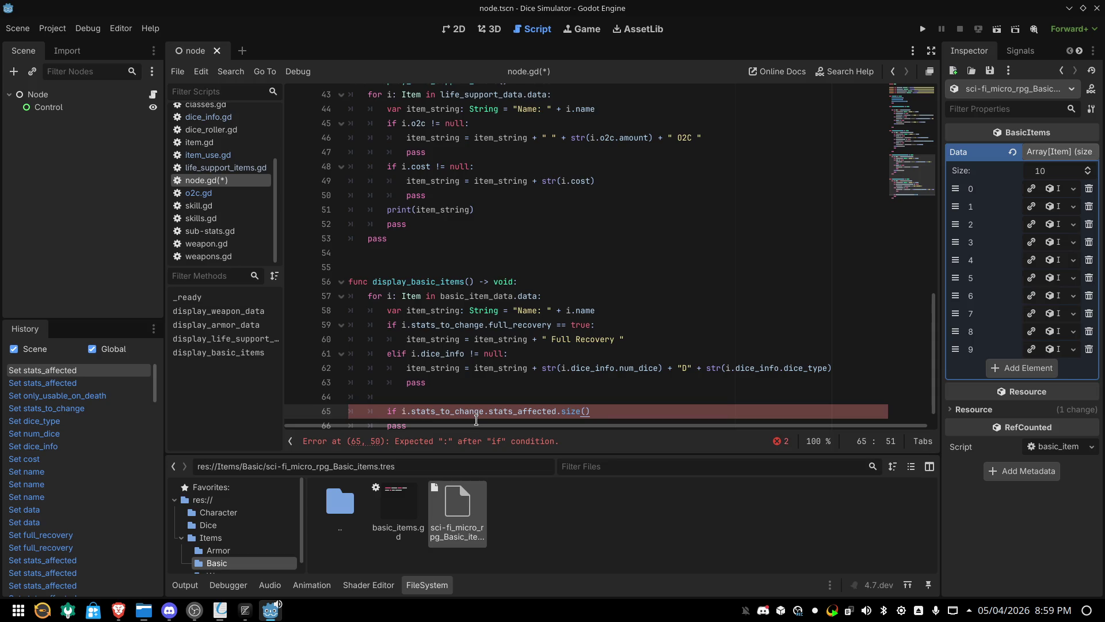
key("BackSpace")
key("BackSpace")
key("BackSpace")
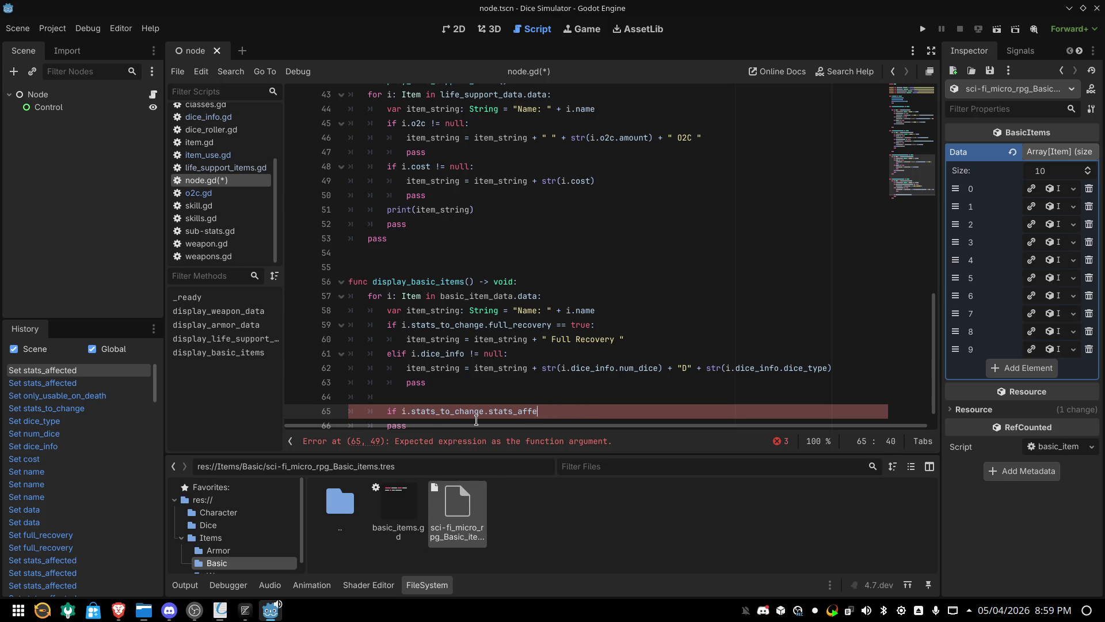
type("!")
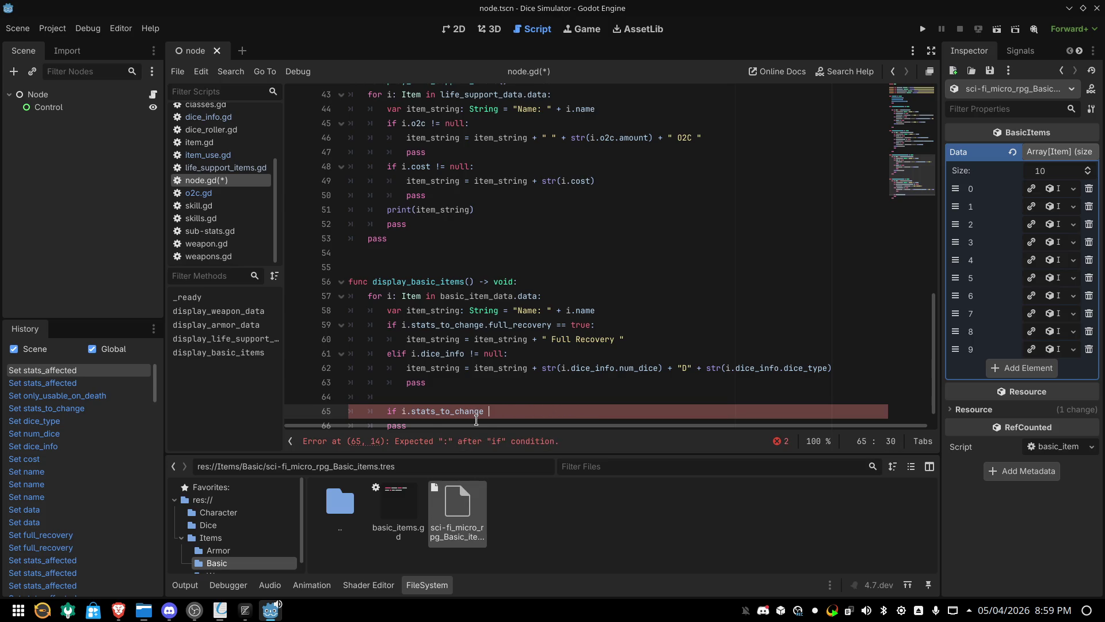
type("=")
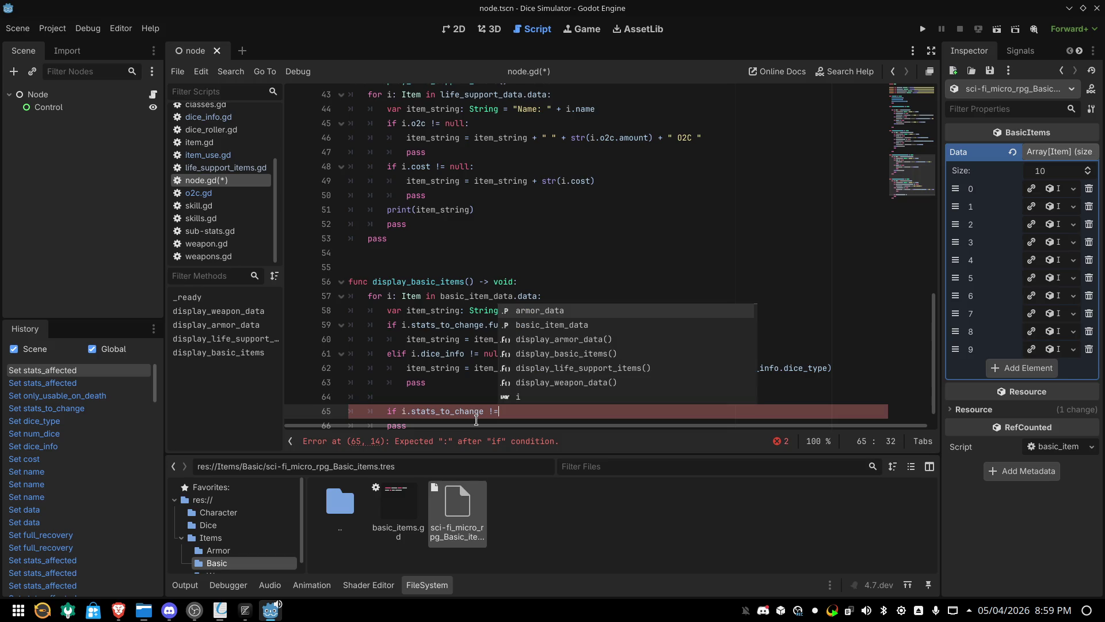
type(" null")
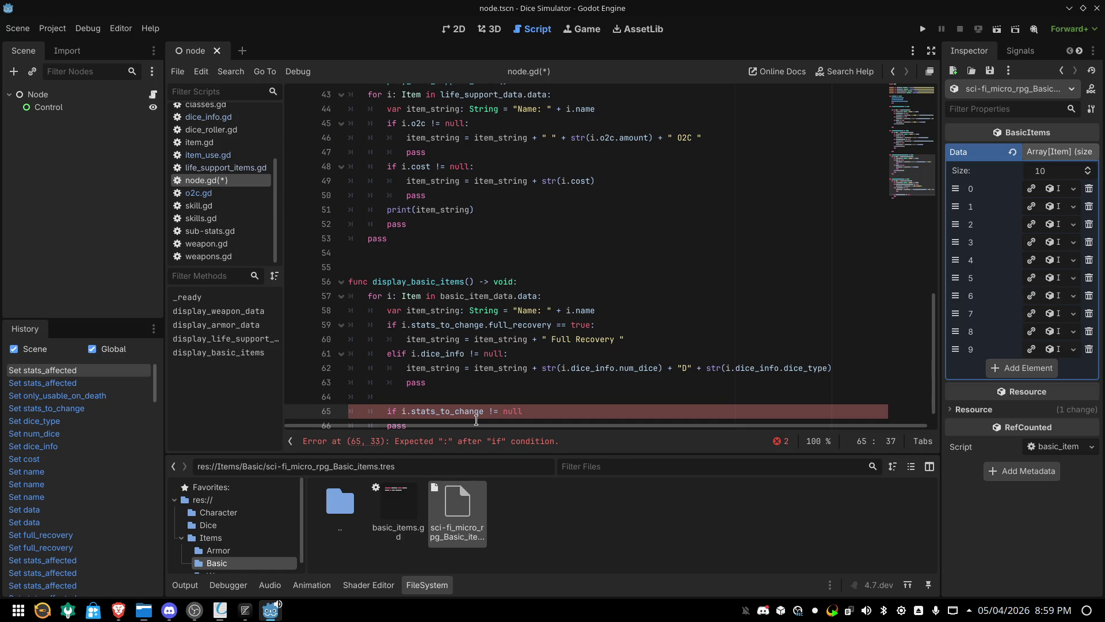
type(":")
key("Return")
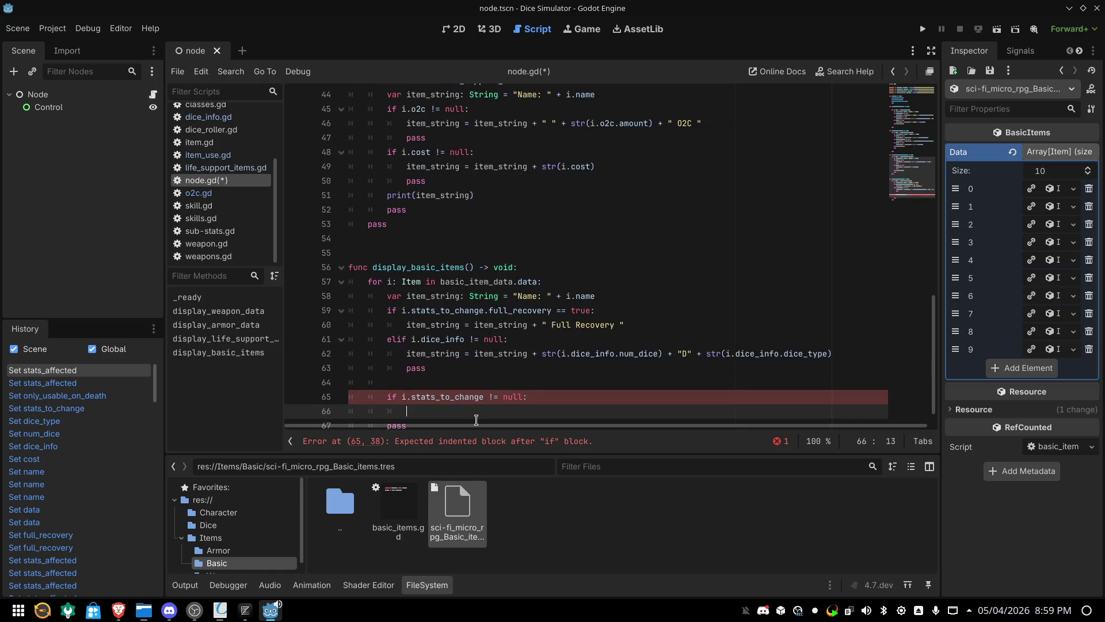
Try a nested i.stats_to_change.stats_affected.size() check on line 66, then erase it
type("if ")
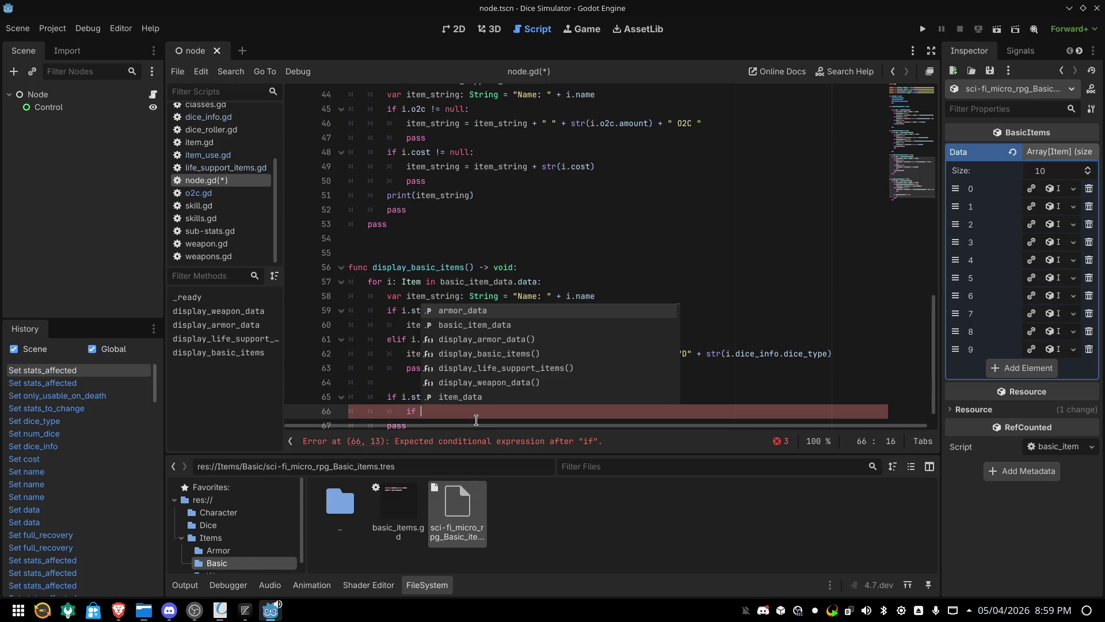
type("ist")
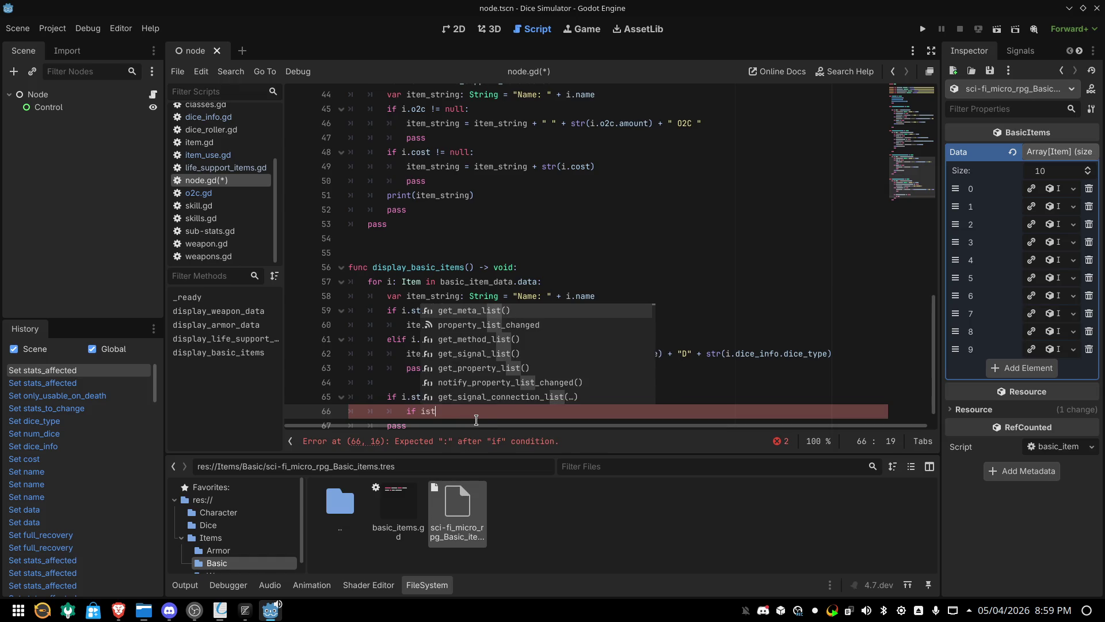
key("BackSpace")
key("BackSpace")
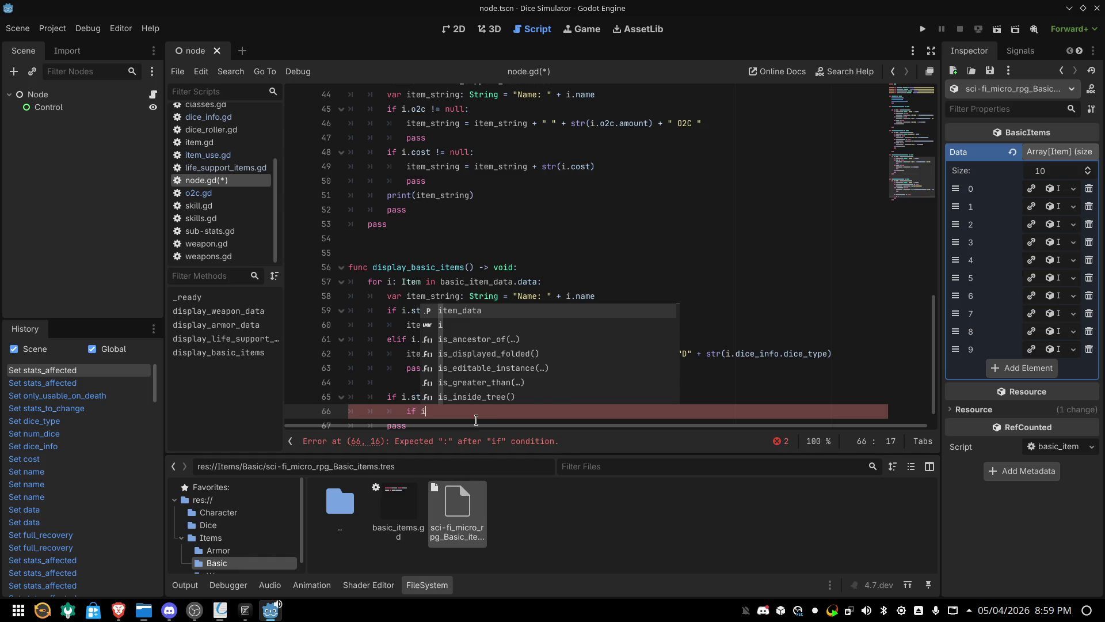
type("st")
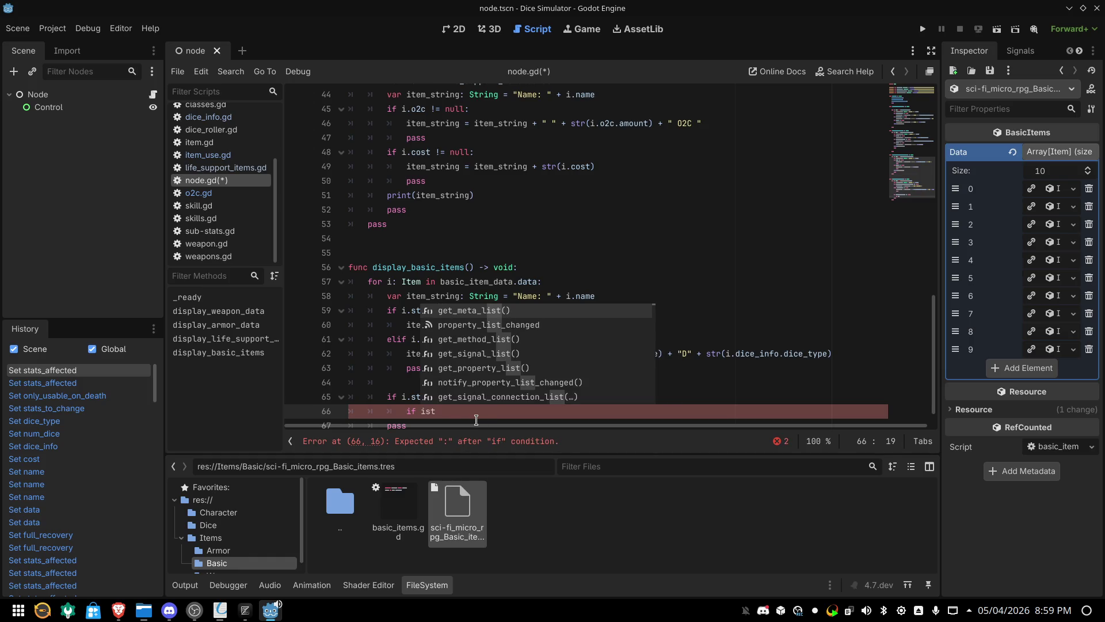
key("BackSpace")
key("BackSpace")
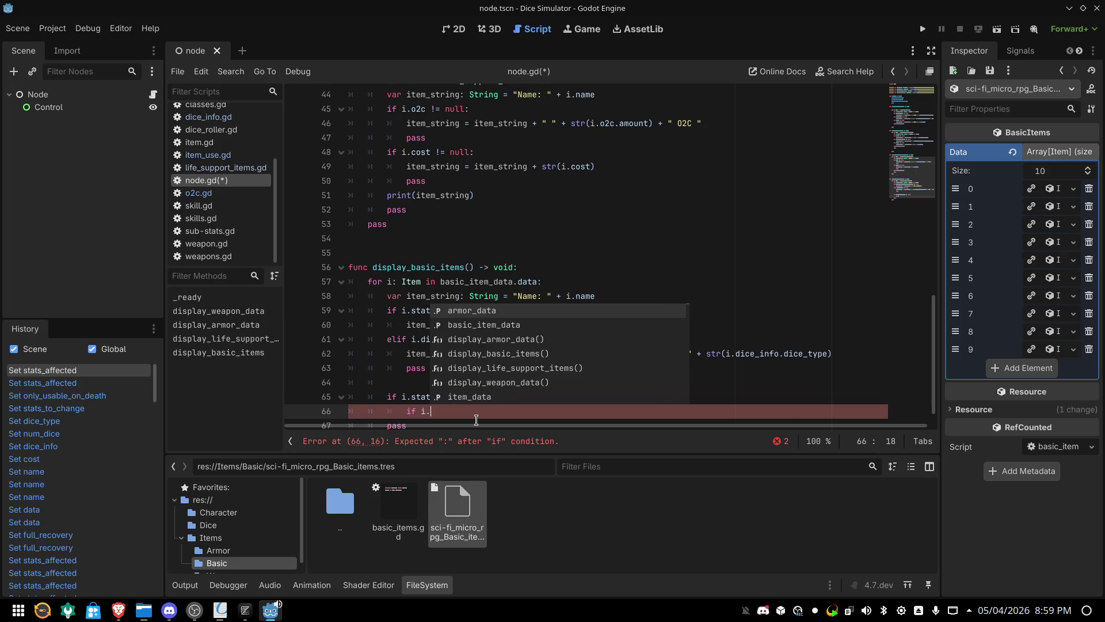
type(".sta")
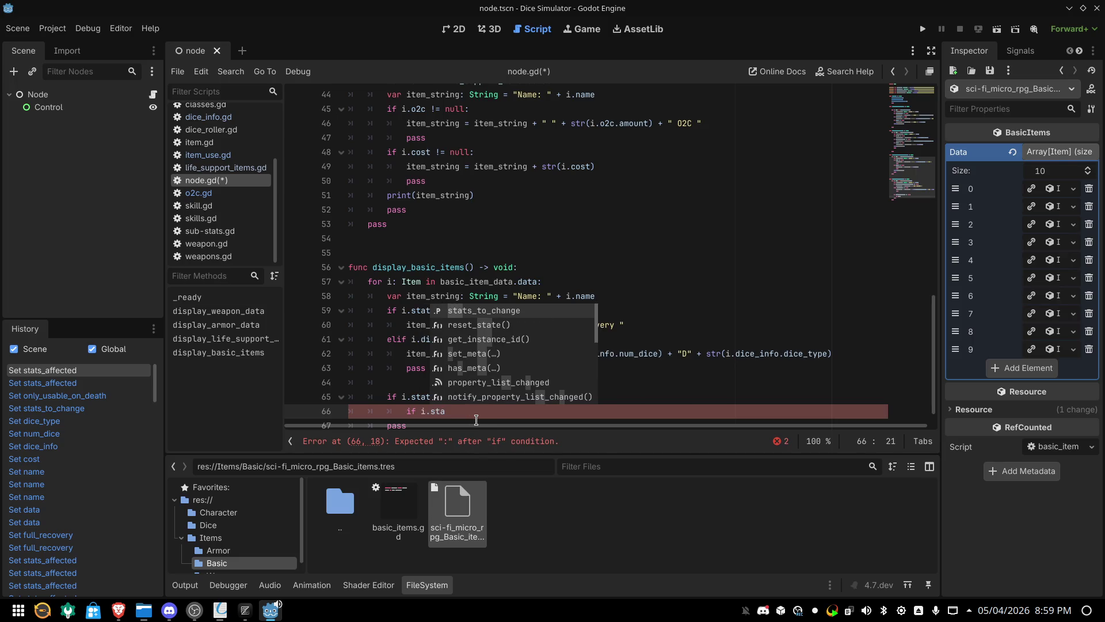
key("Return")
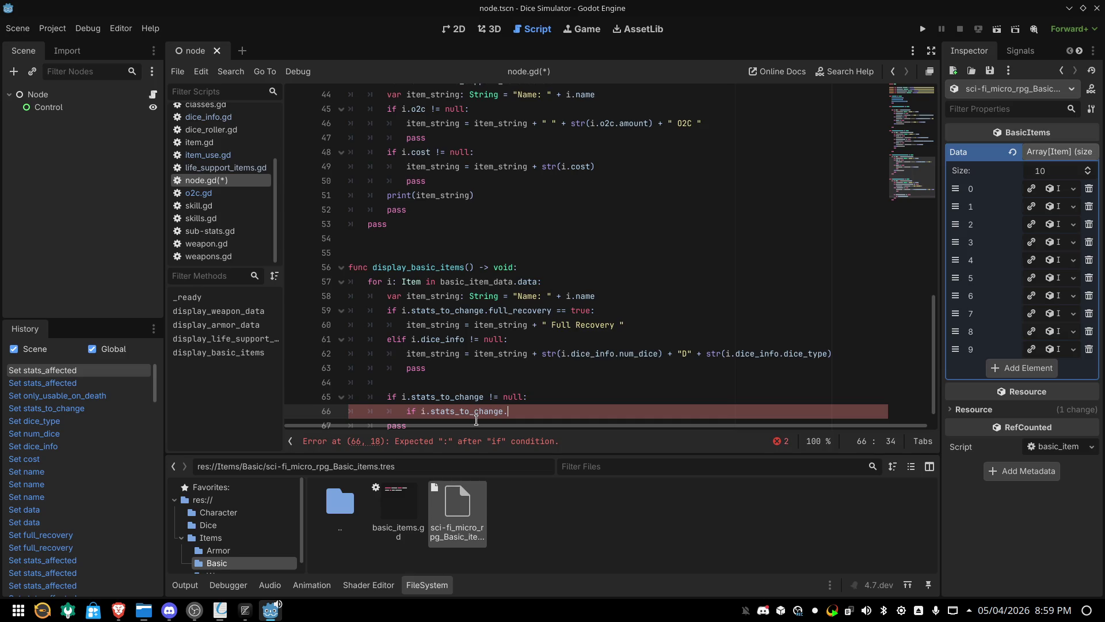
key("Down")
key("Down")
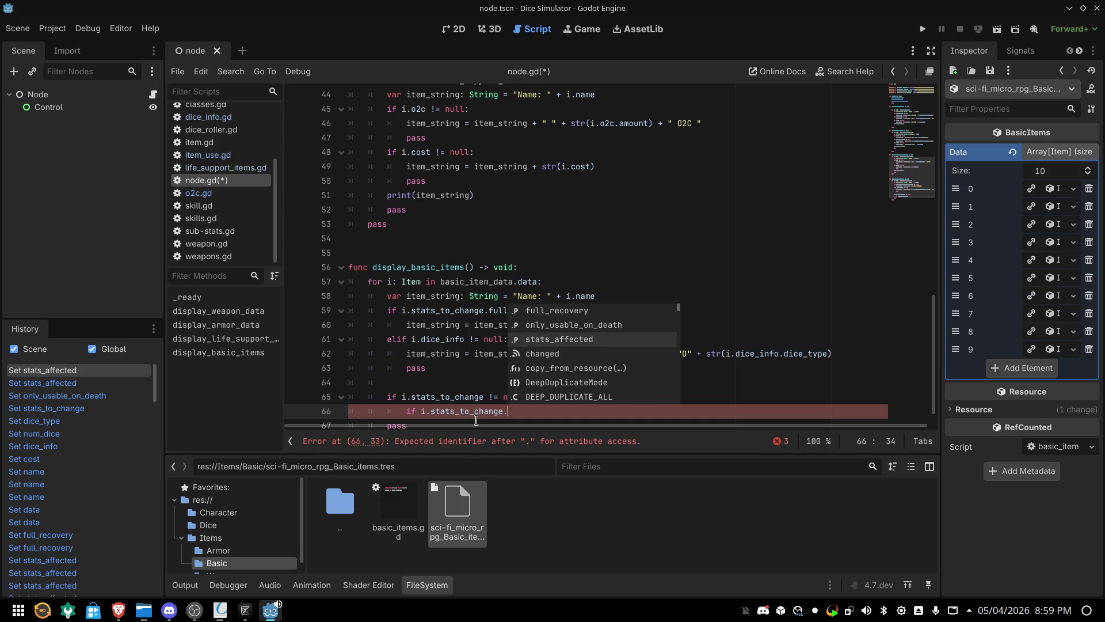
key("Return")
type(".")
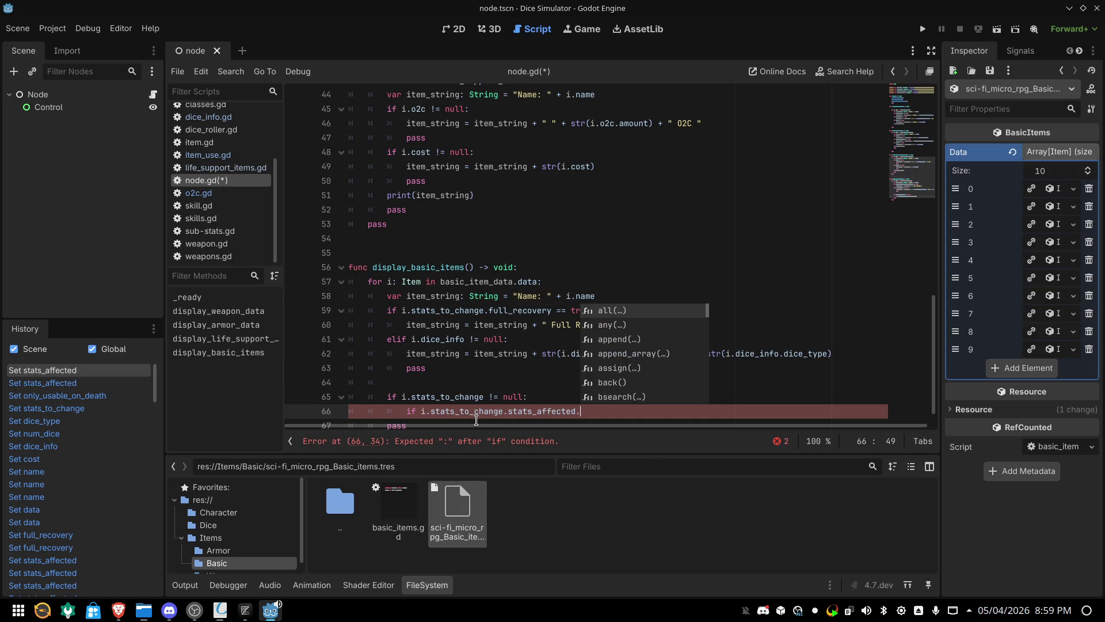
type("si")
key("Return")
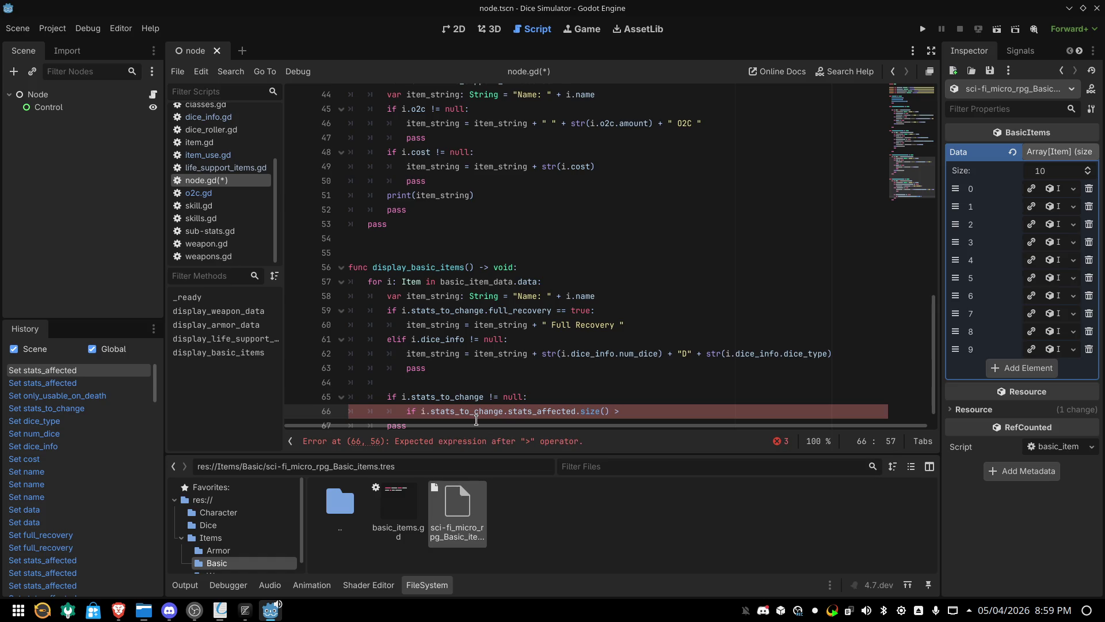
type("1")
key("BackSpace")
key("BackSpace")
key("BackSpace")
key("BackSpace")
key("BackSpace")
key("BackSpace")
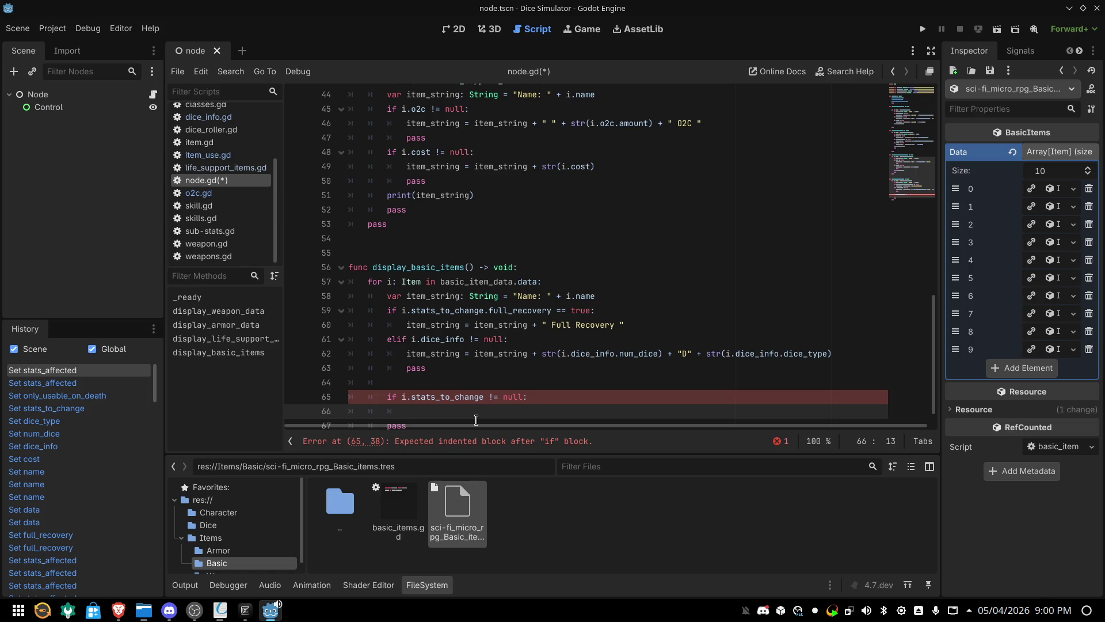
Start line 66's loop as 'for stat: String in range()'
type("for")
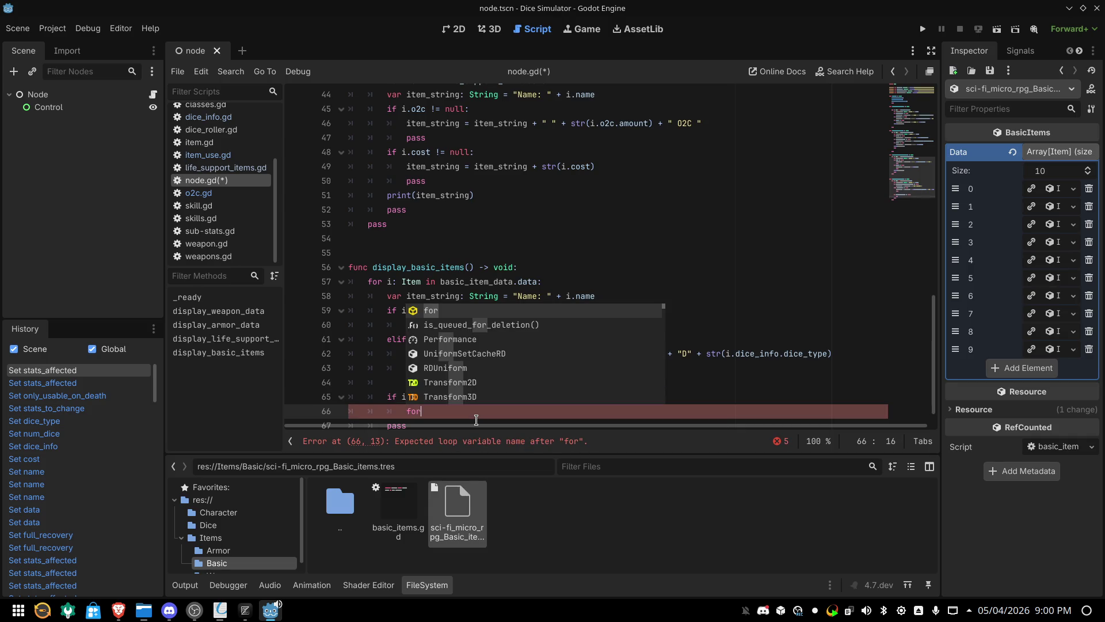
type(" stat")
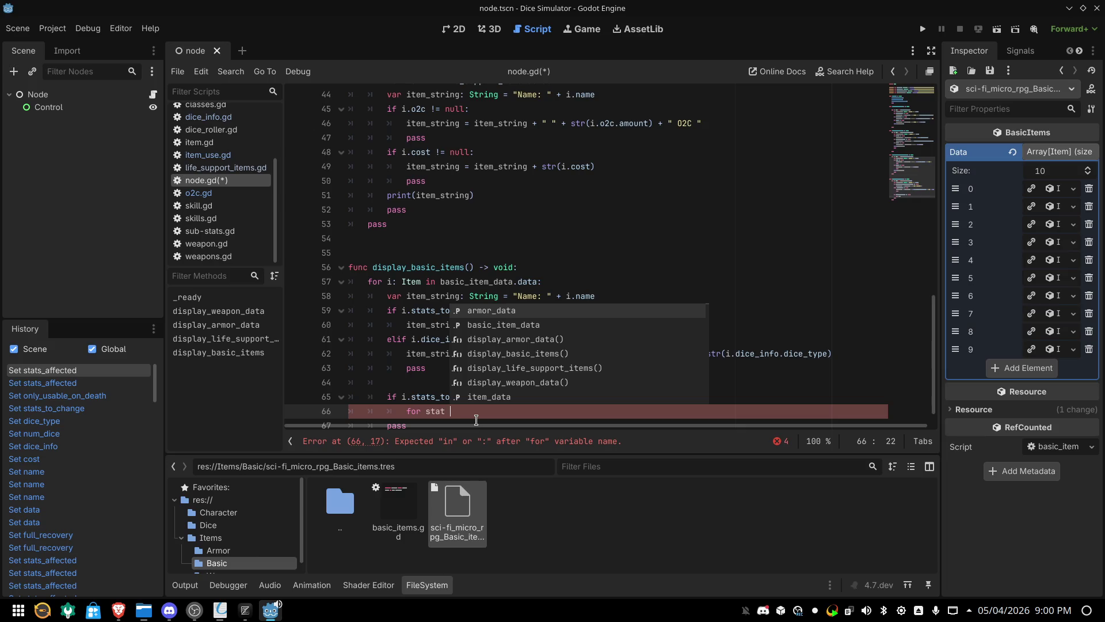
key("BackSpace")
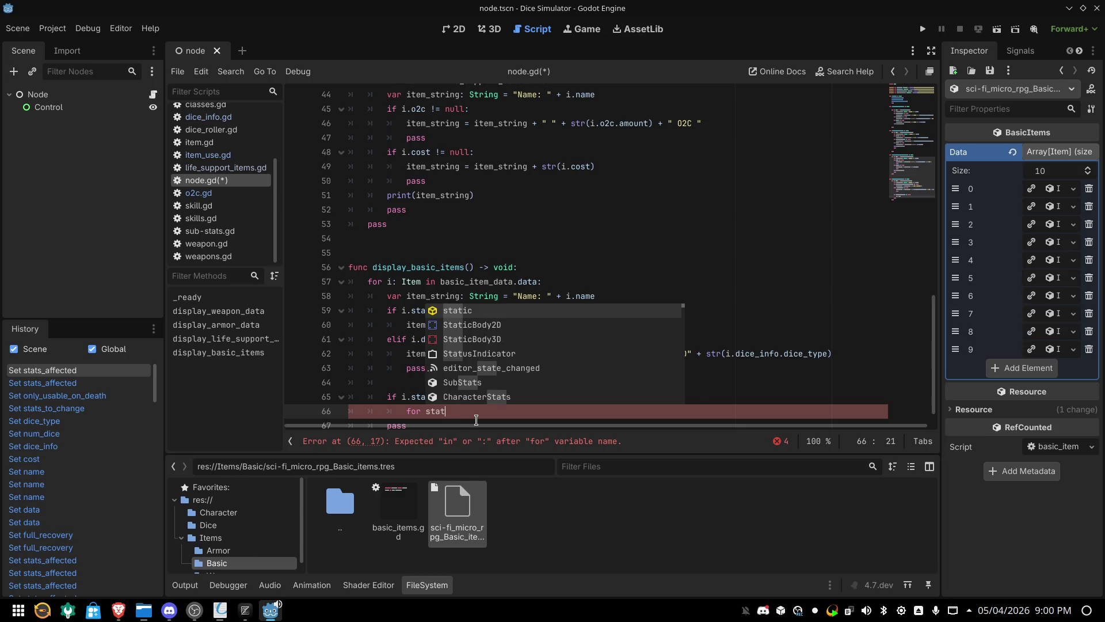
type(": stri")
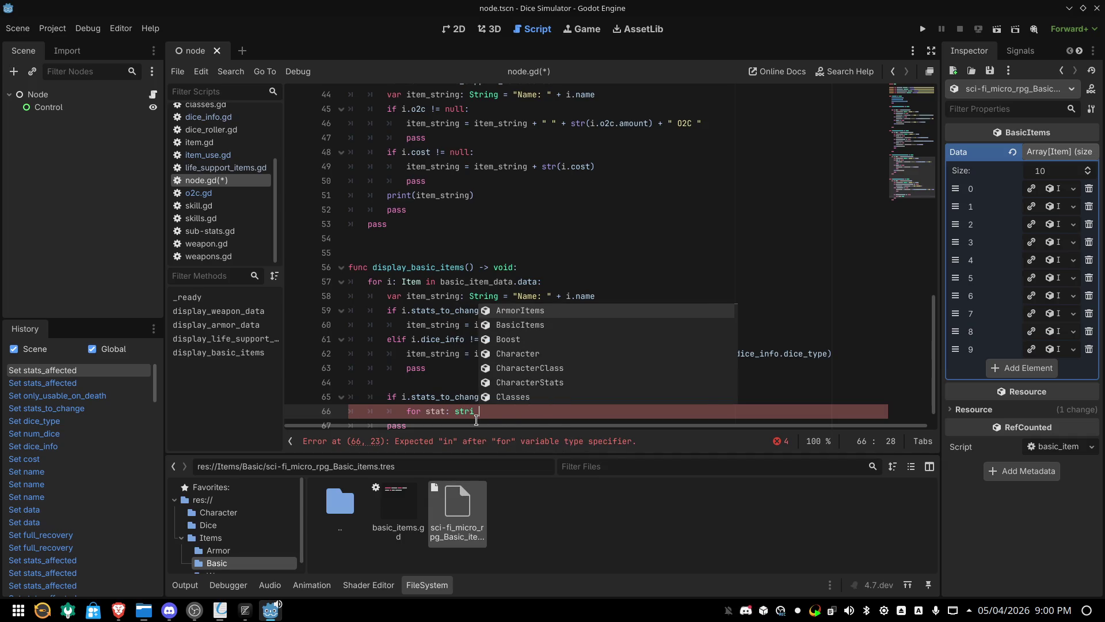
type("N")
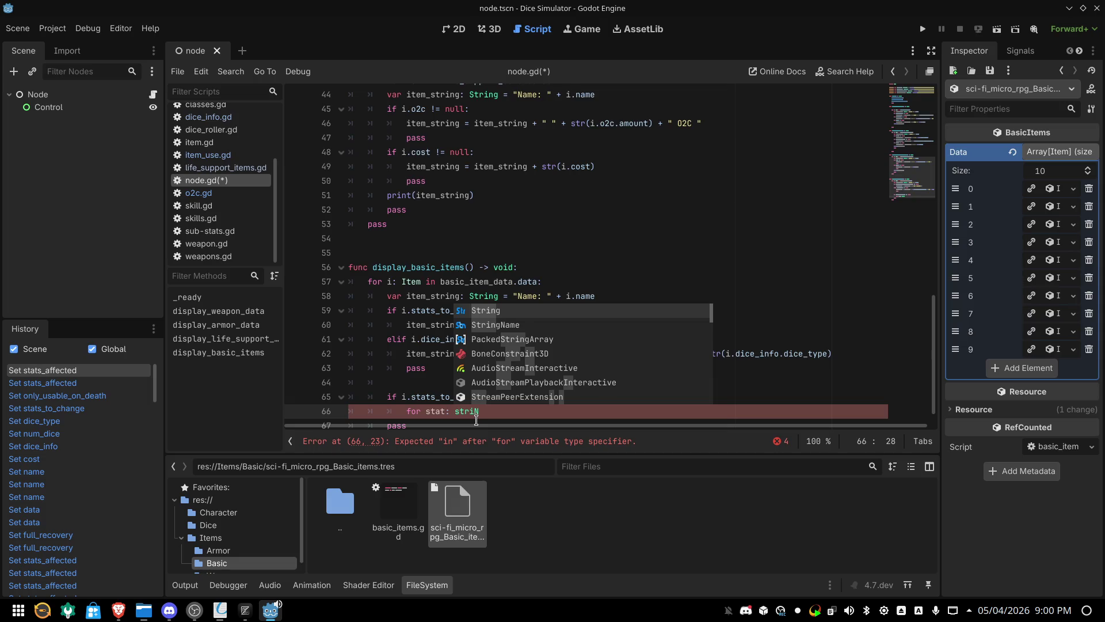
key("Return")
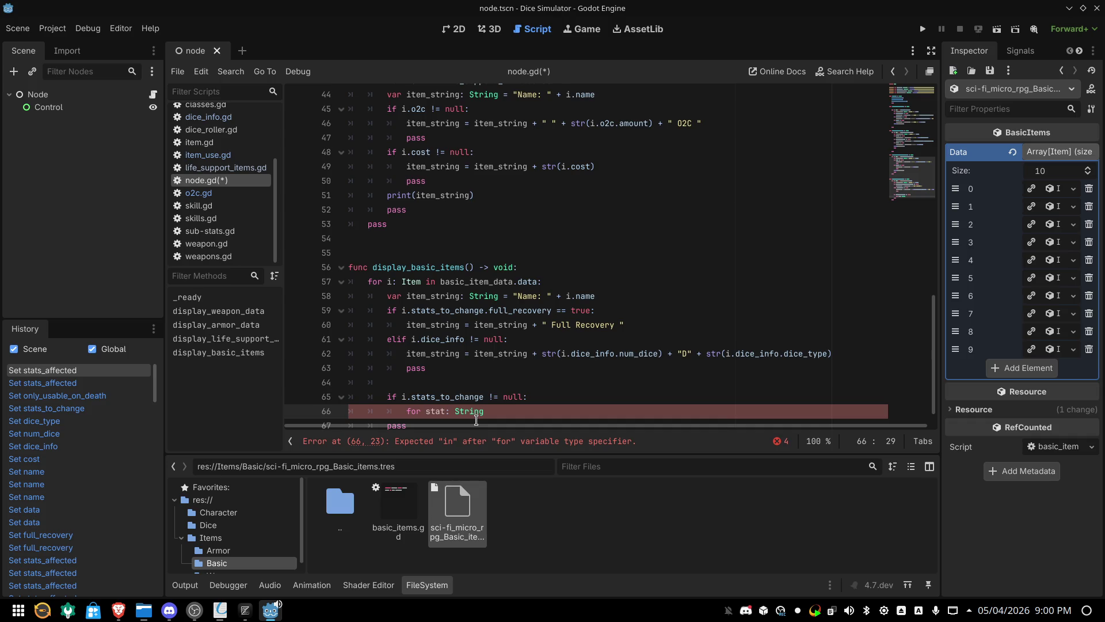
type(" I")
type("N RANGE")
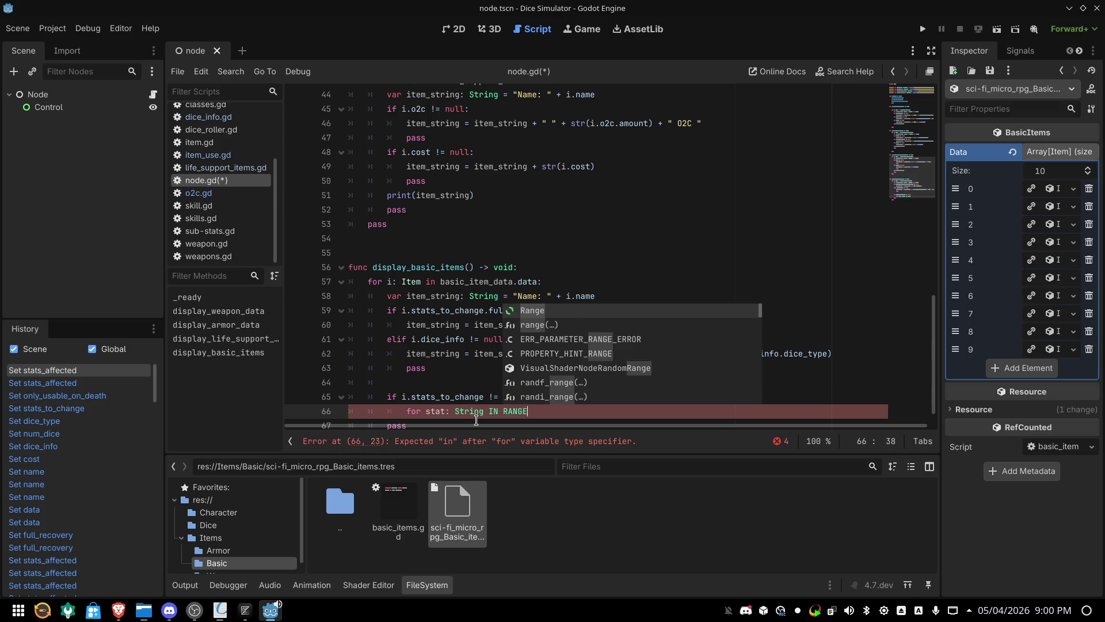
key("Down")
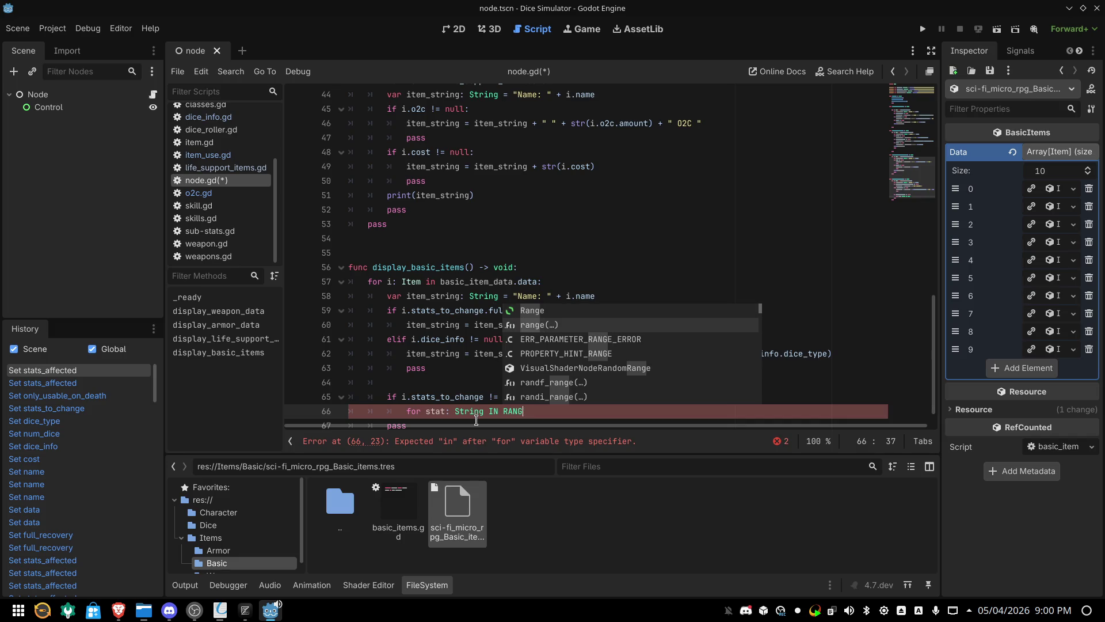
key("BackSpace")
key("BackSpace")
key("BackSpace")
type("in rang")
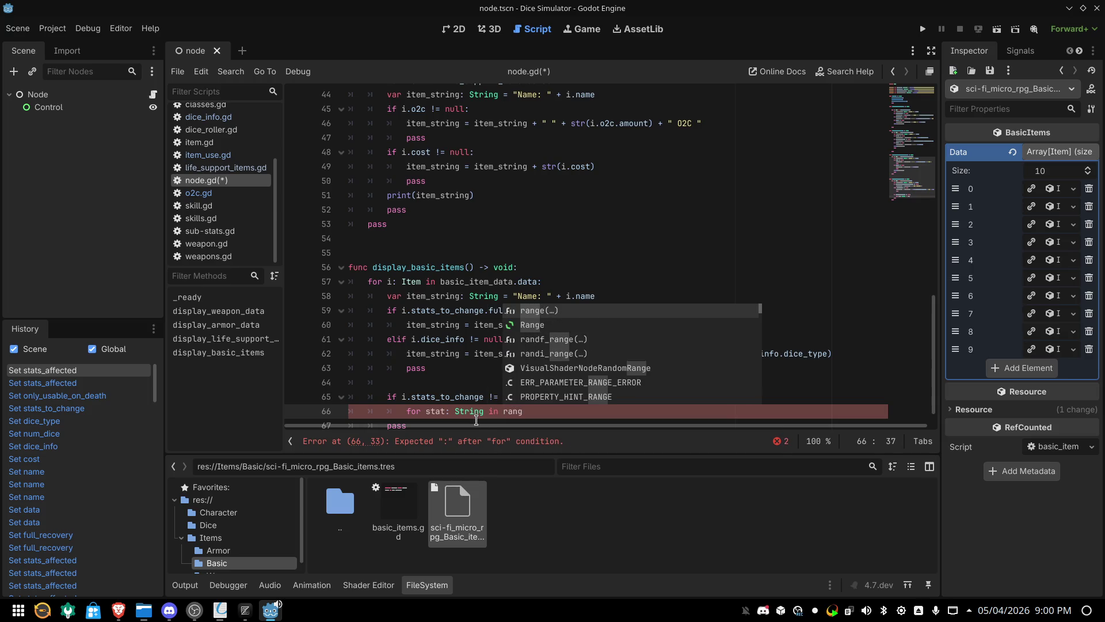
key("Return")
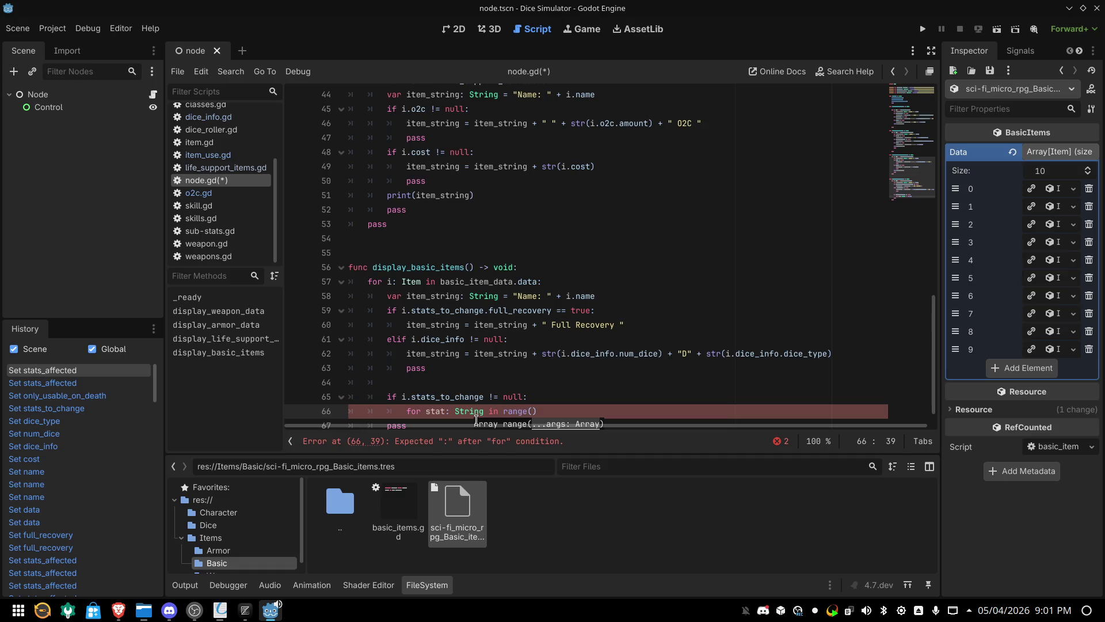
Replace range() with i.stats_to_change as the loop source, then view the rulebook's Basic Items table
key("BackSpace")
key("BackSpace")
key("BackSpace")
key("BackSpace")
key("BackSpace")
type("i.")
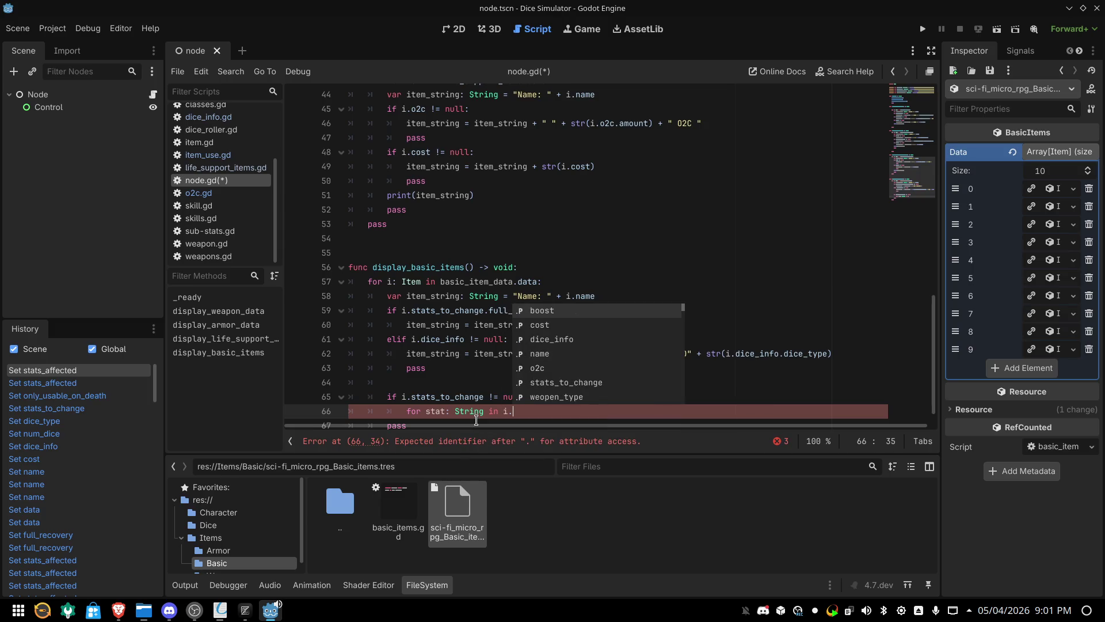
type("sta")
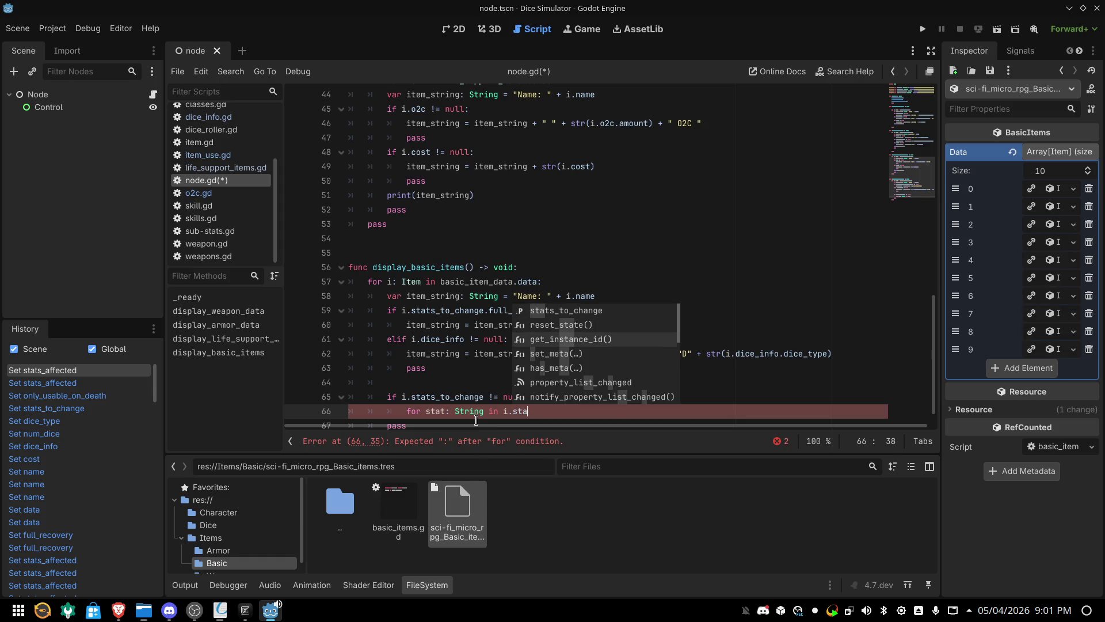
key("Up")
key("Up")
key("Return")
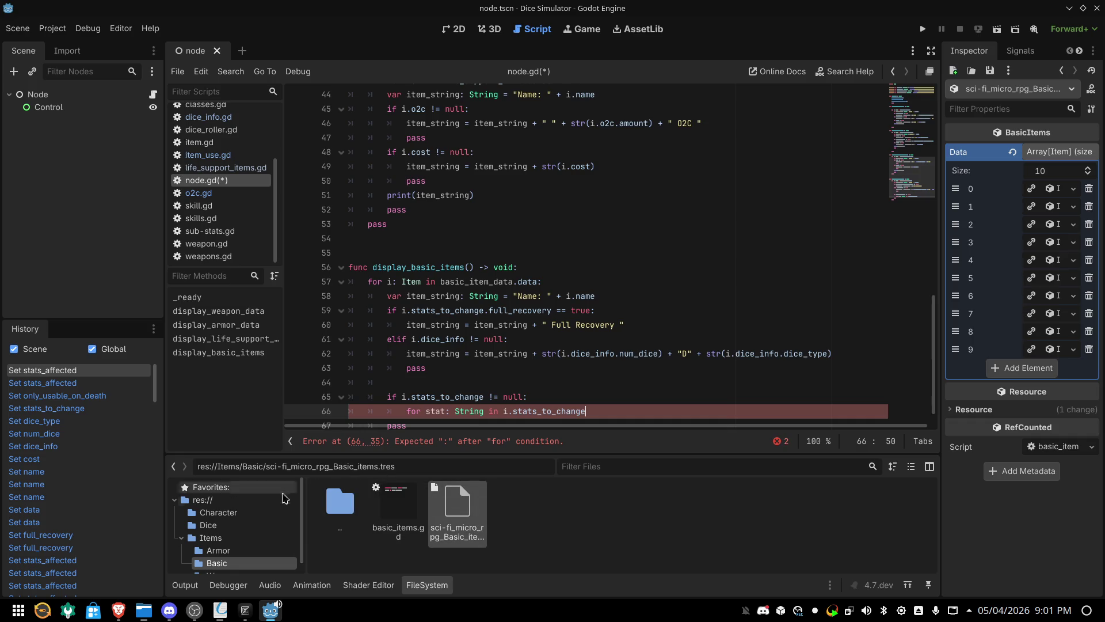
left_click(220, 609)
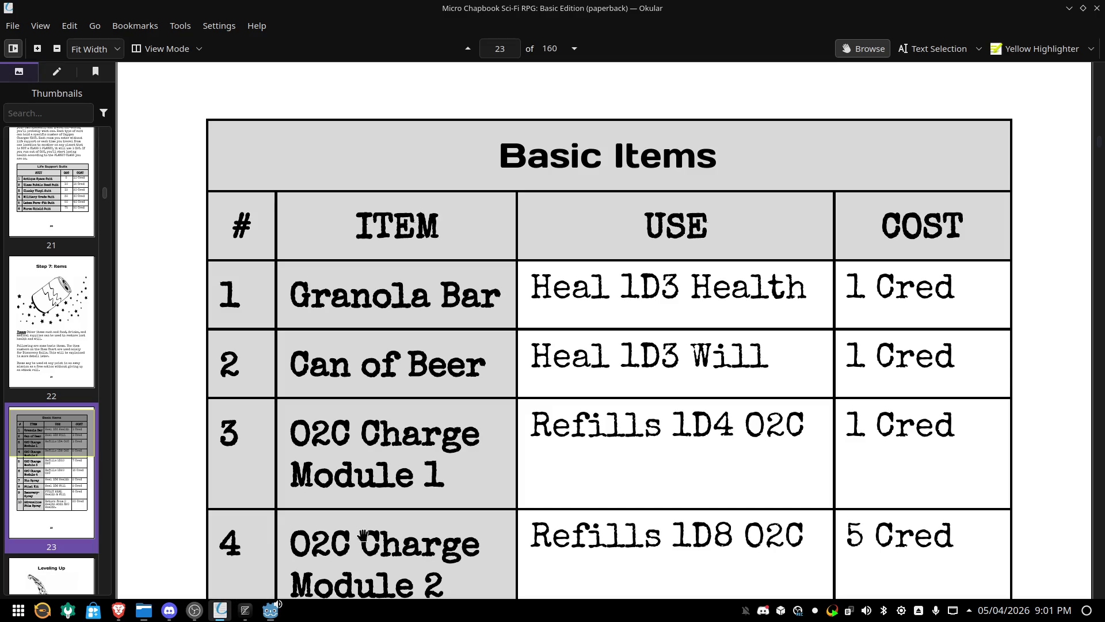
scroll(405, 529, "down", 7)
scroll(405, 529, "down", 5)
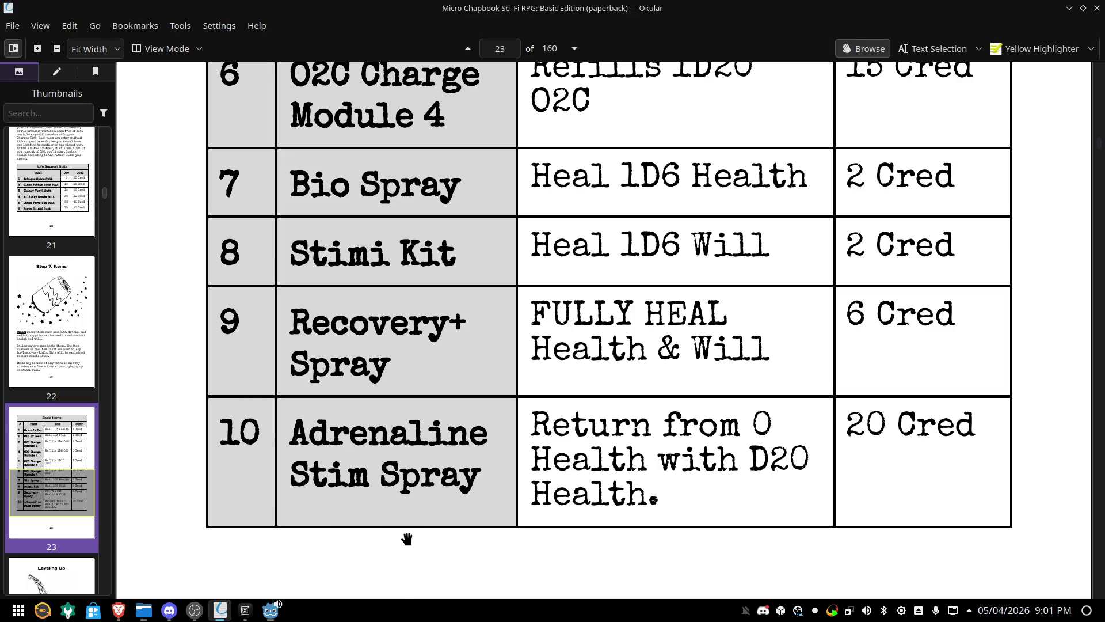
mouse_move(268, 613)
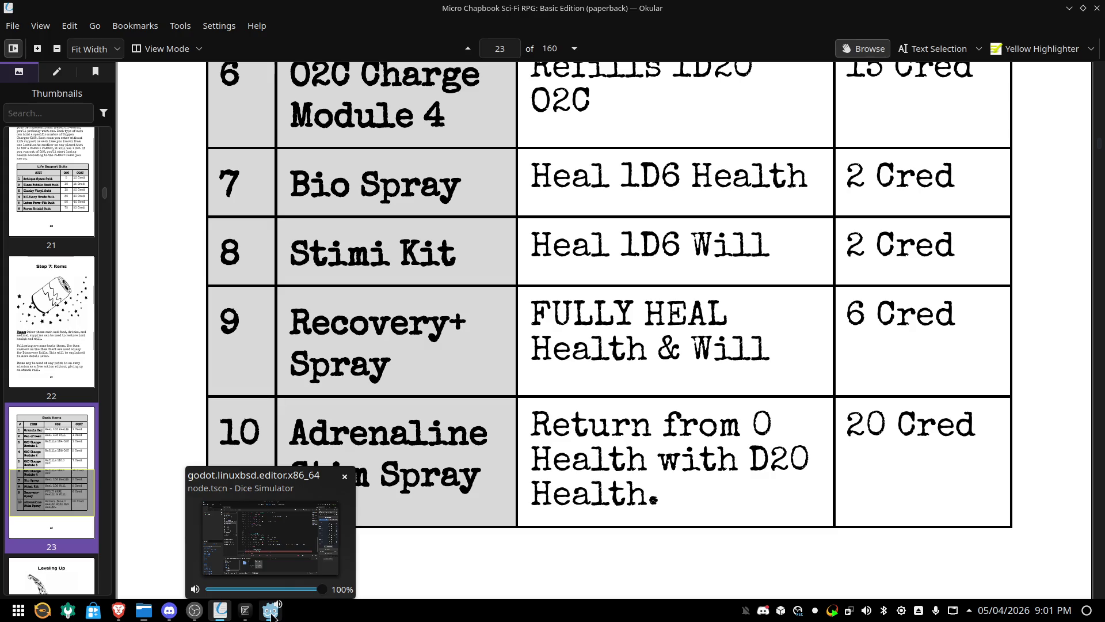
left_click(270, 611)
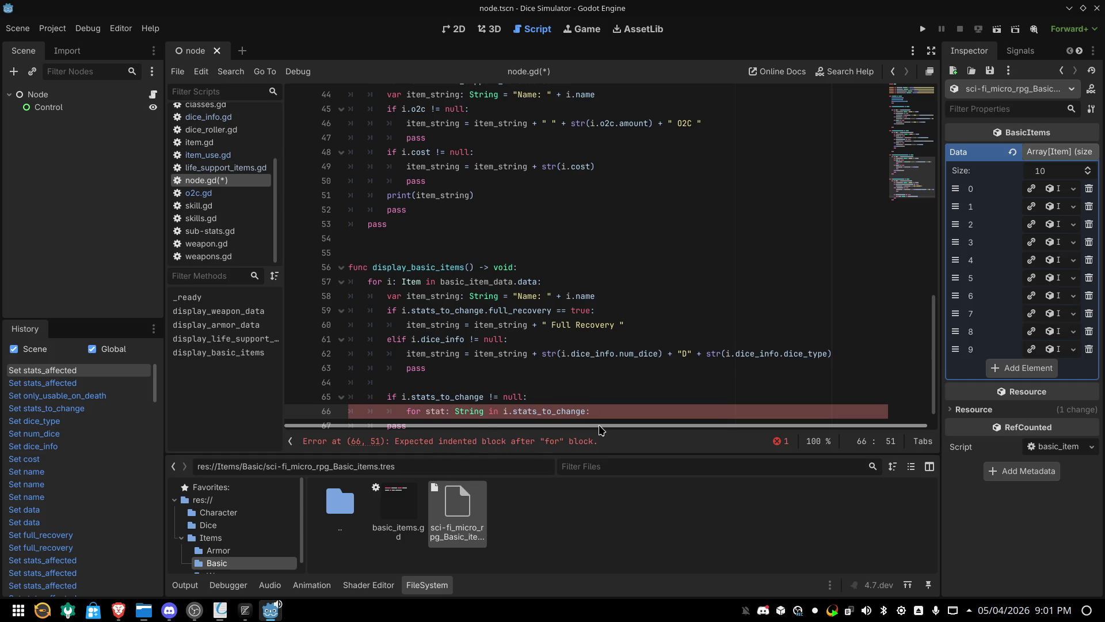
Give the for loop a pass body and iterate over i.stats_to_change.stats_affected
key("Return")
type("pass")
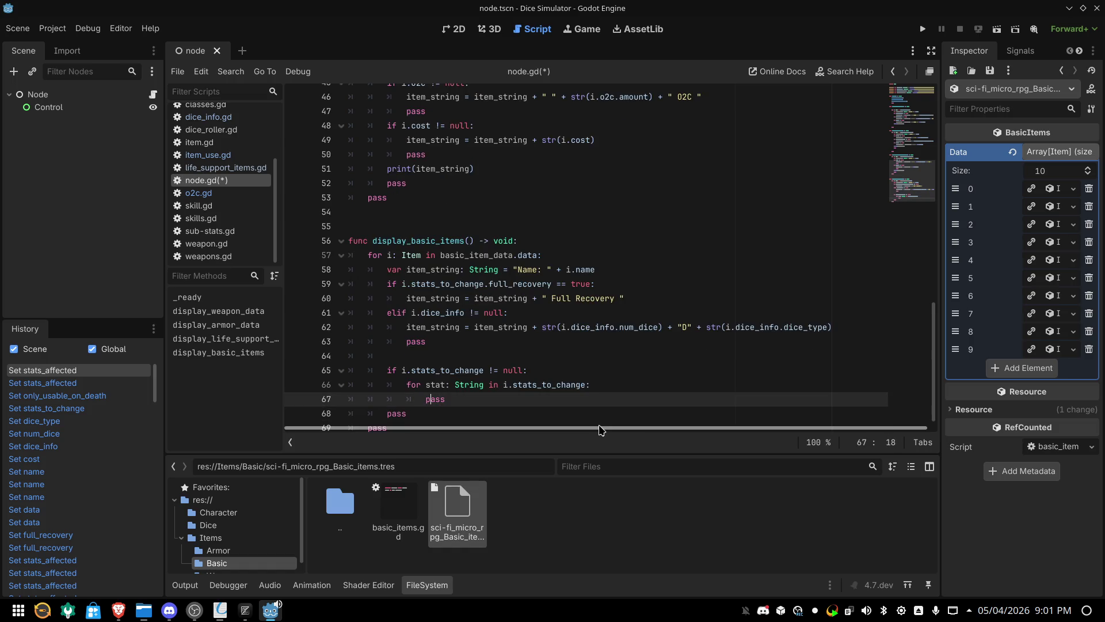
key("Return")
key("Up")
key("Up")
key("Right")
key("Right")
key("Right")
key("Right")
key("Right")
key("Right")
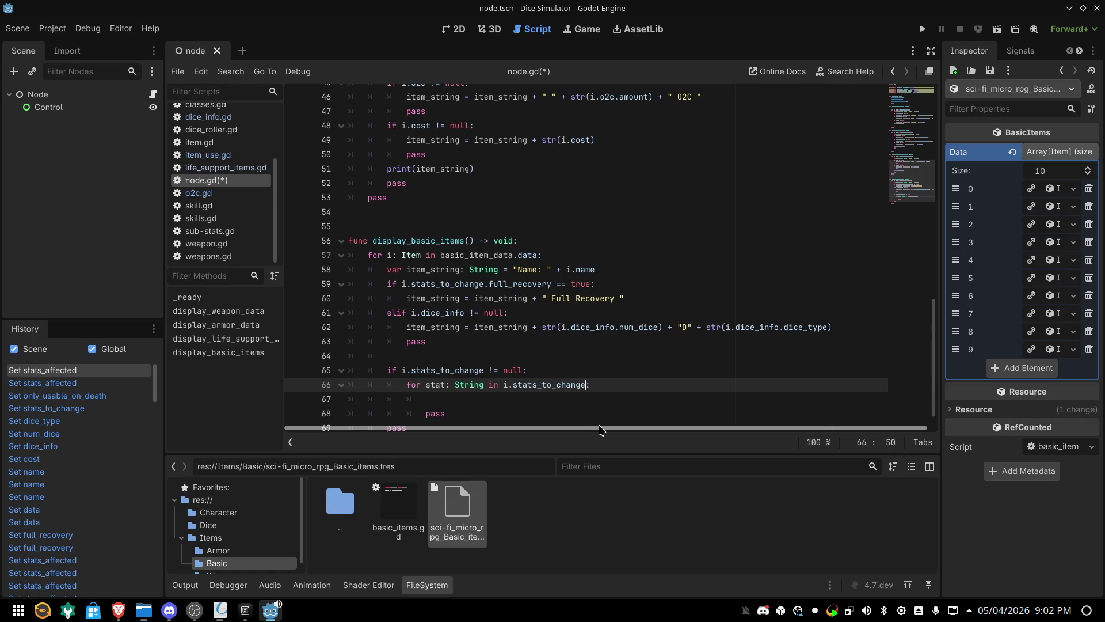
key("Right")
type(".")
key("Down")
key("Down")
key("Return")
key("Down")
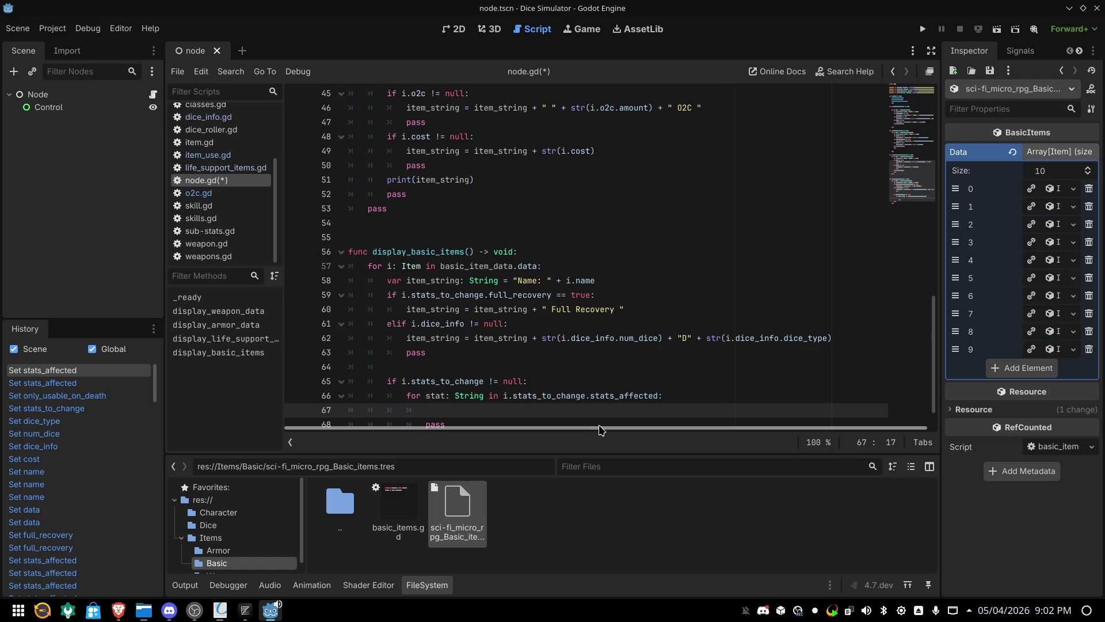
Declare 'var count: int = 0' on a new line above the for loop
key("Up")
key("End")
key("Left")
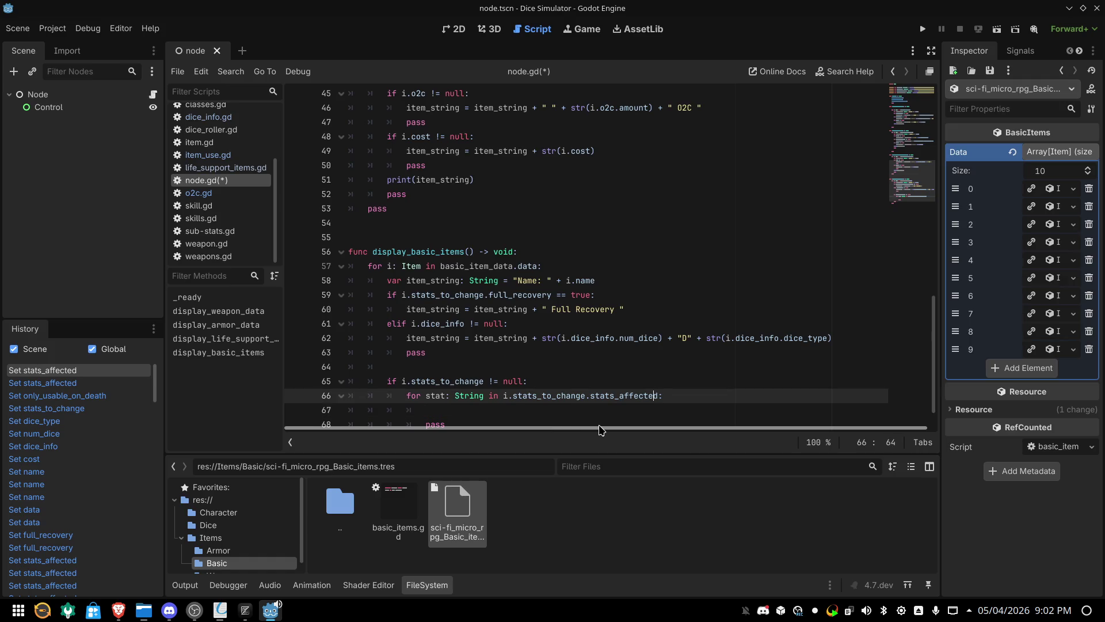
key("ctrl+shift+Return")
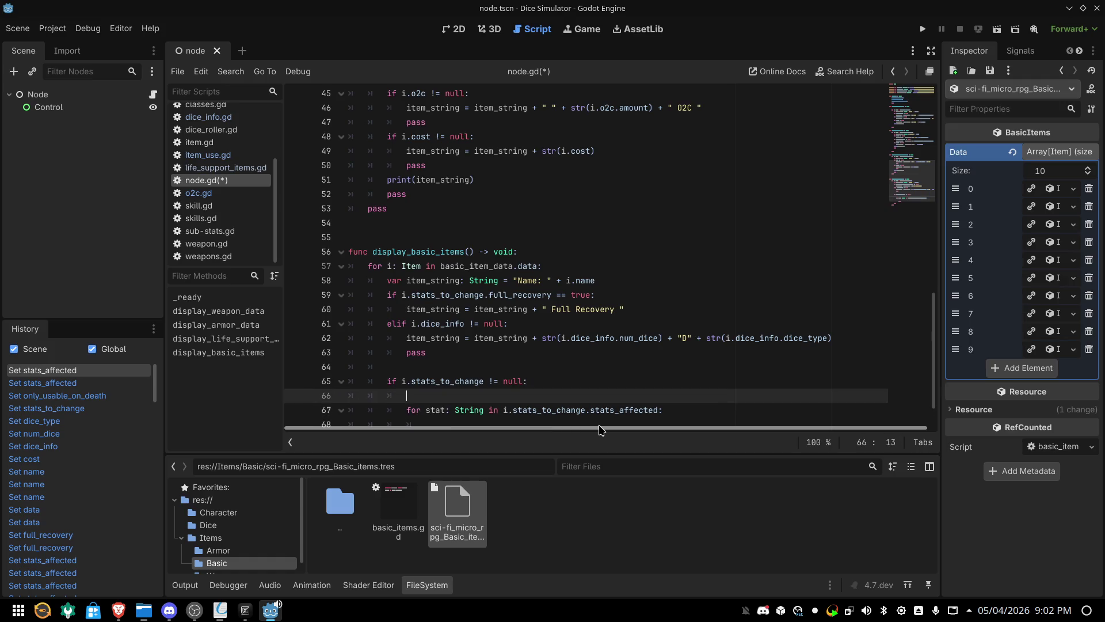
scroll(599, 426, "down", 2)
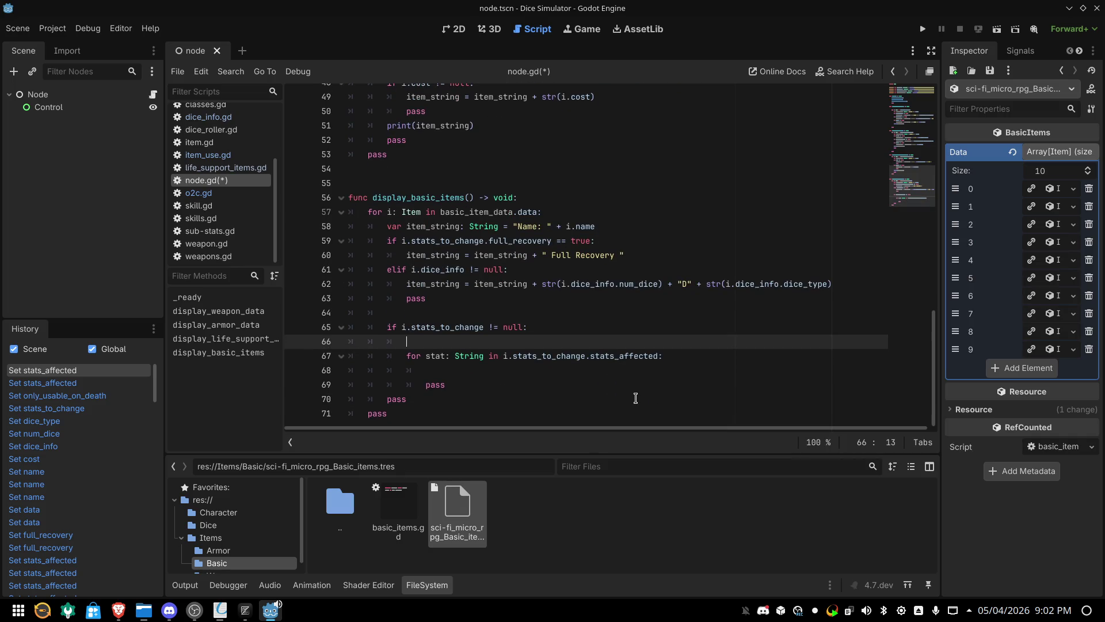
type("var ")
type("count ")
type("+=")
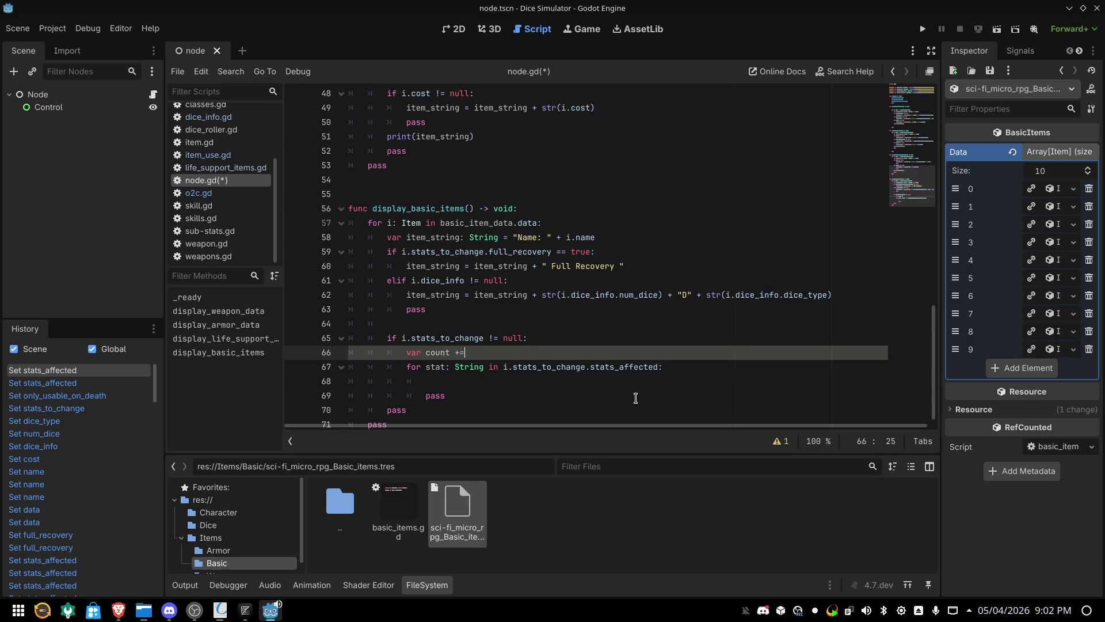
key("BackSpace")
key("BackSpace")
key("BackSpace")
type(": int")
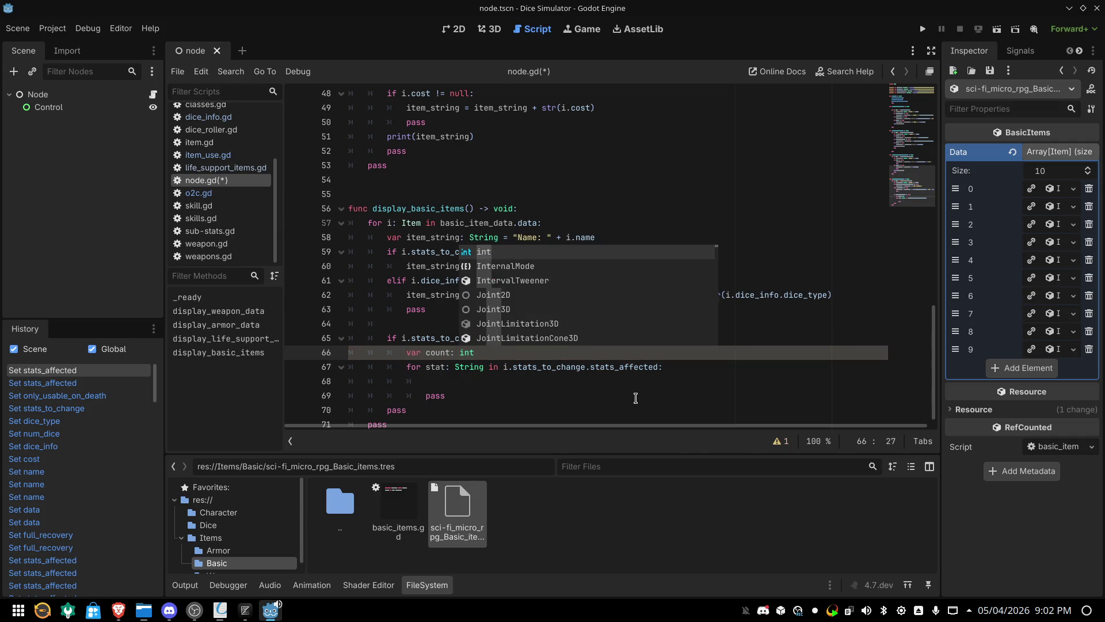
type(" =")
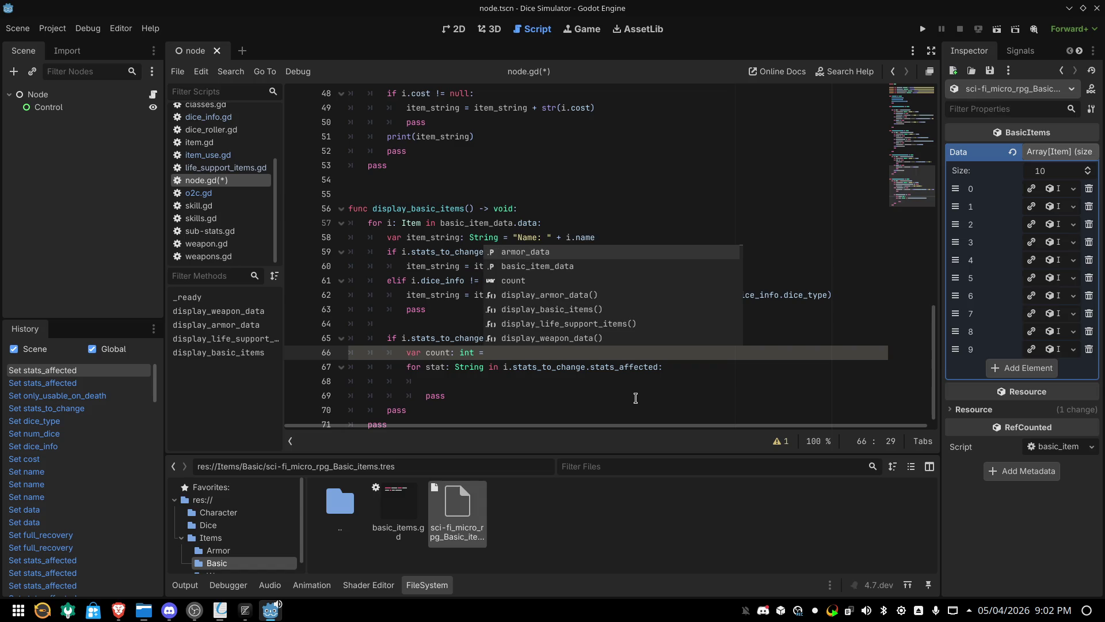
type(" 0")
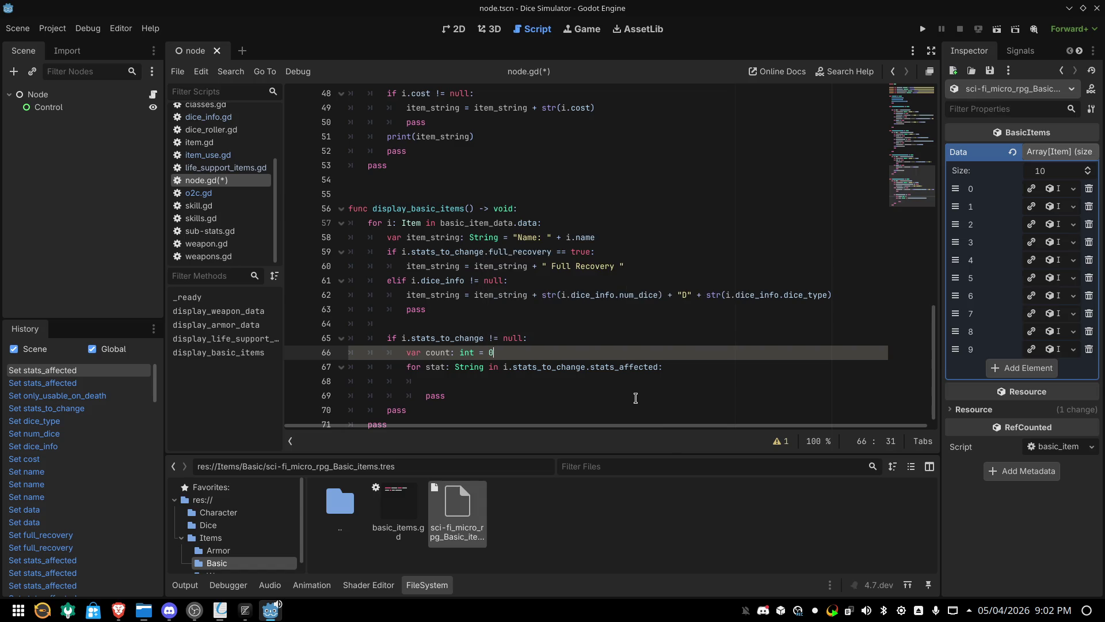
key("Down")
key("Down")
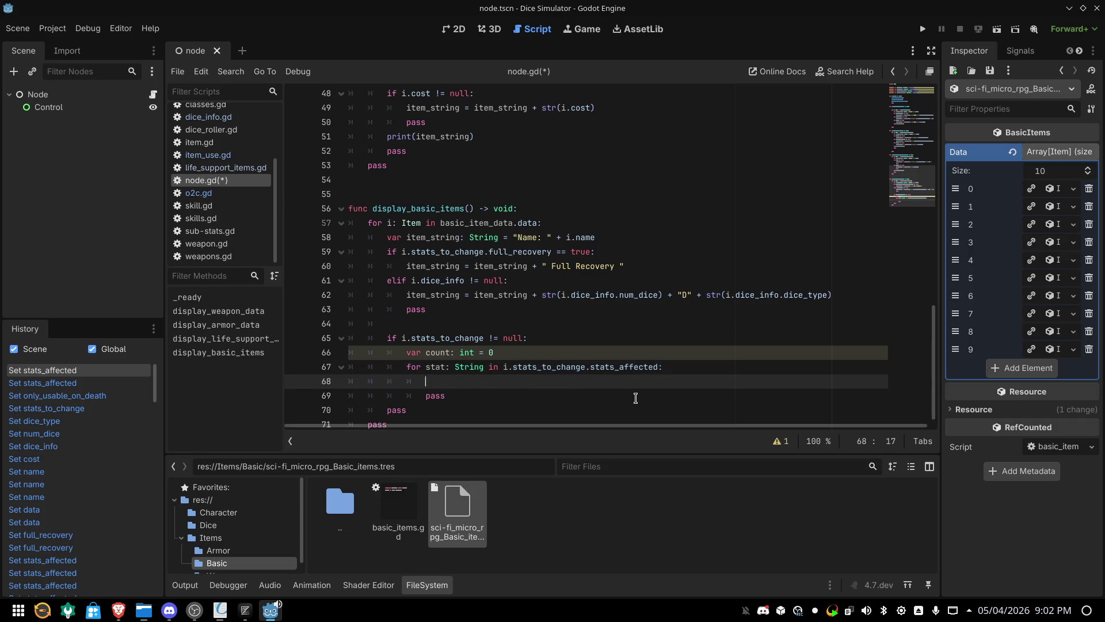
Write 'if count > 0:' on line 68 inside the stats_affected loop
type("i")
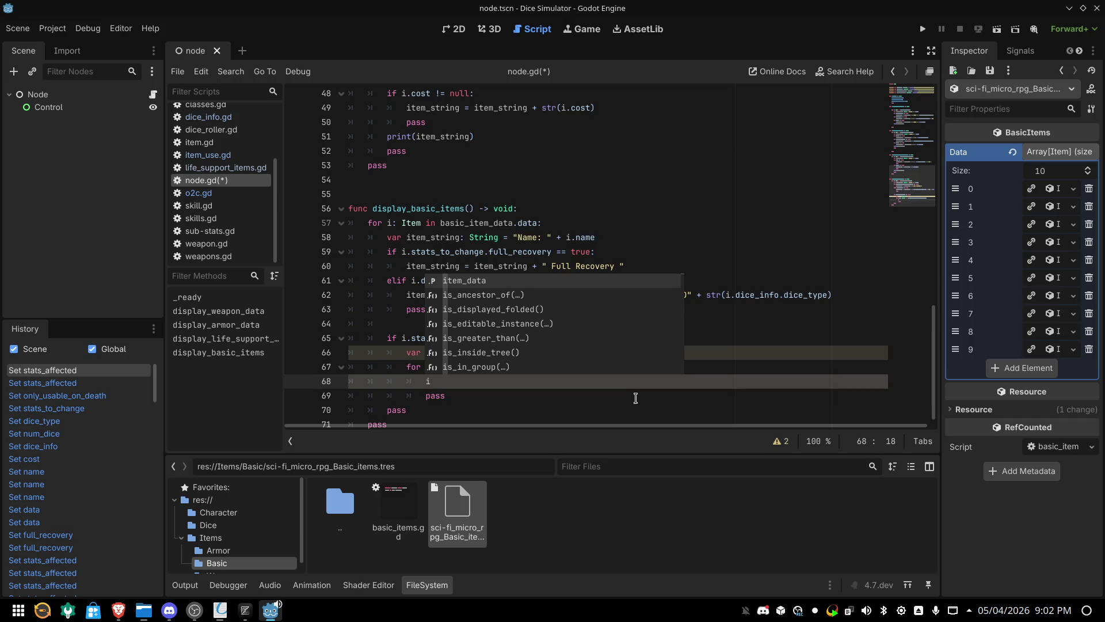
type("f")
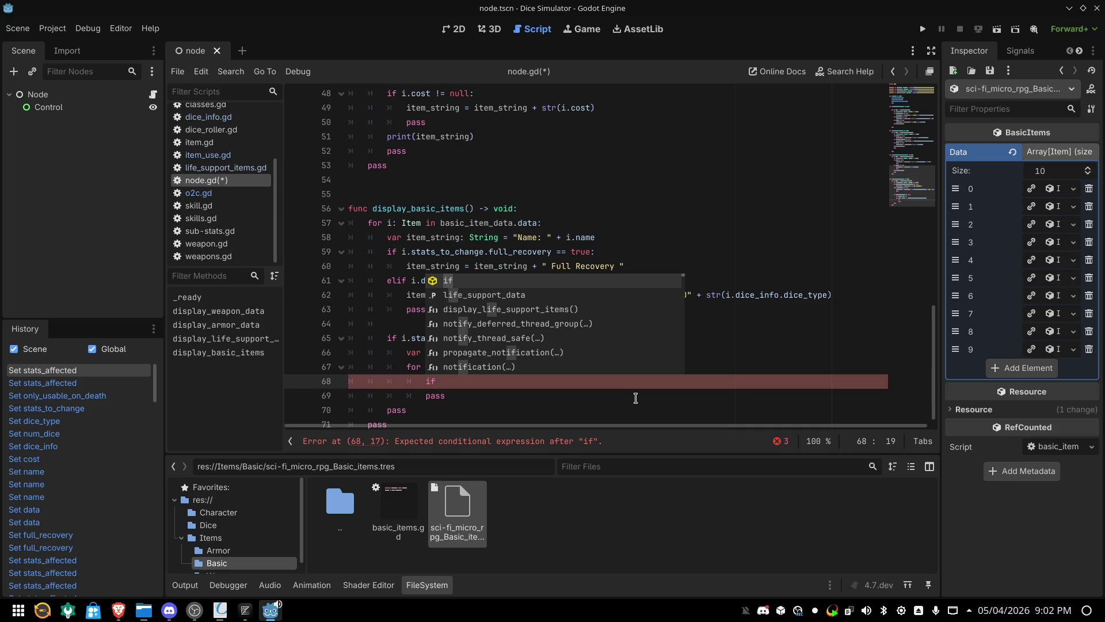
type(" count ")
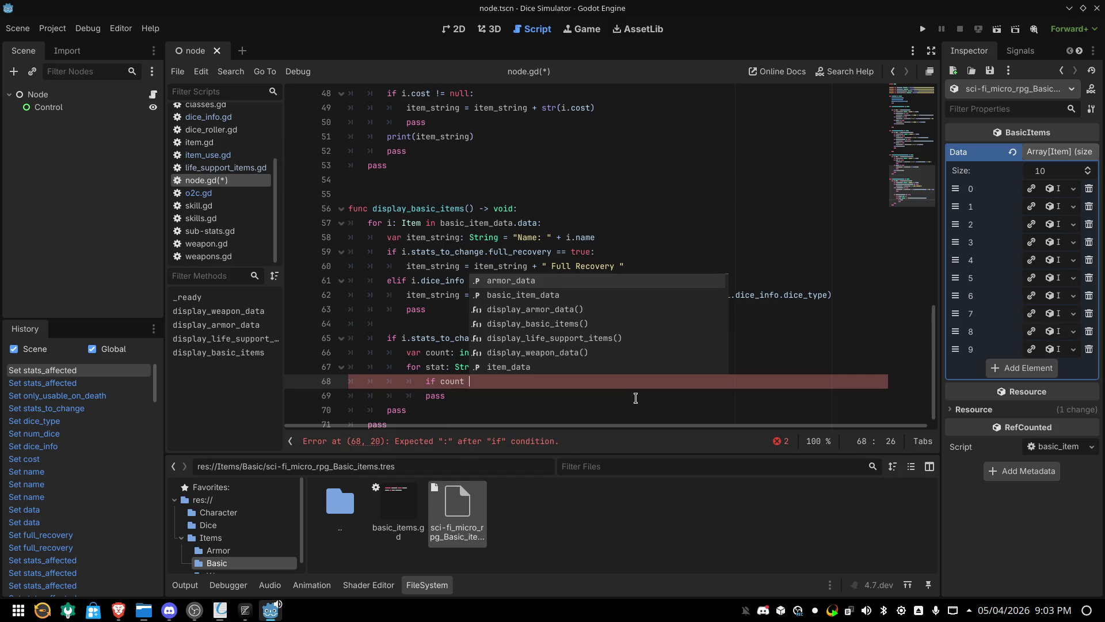
type("> ")
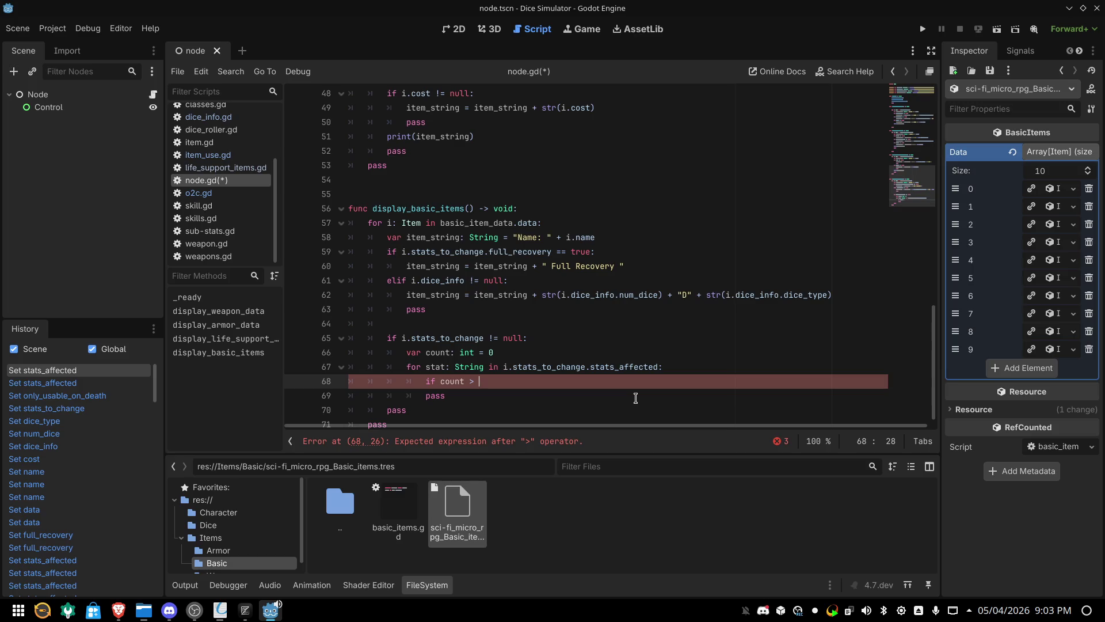
type("0")
type(":")
Break after 'if count > 0:' to get an indented empty line 69 for its body
key("Return")
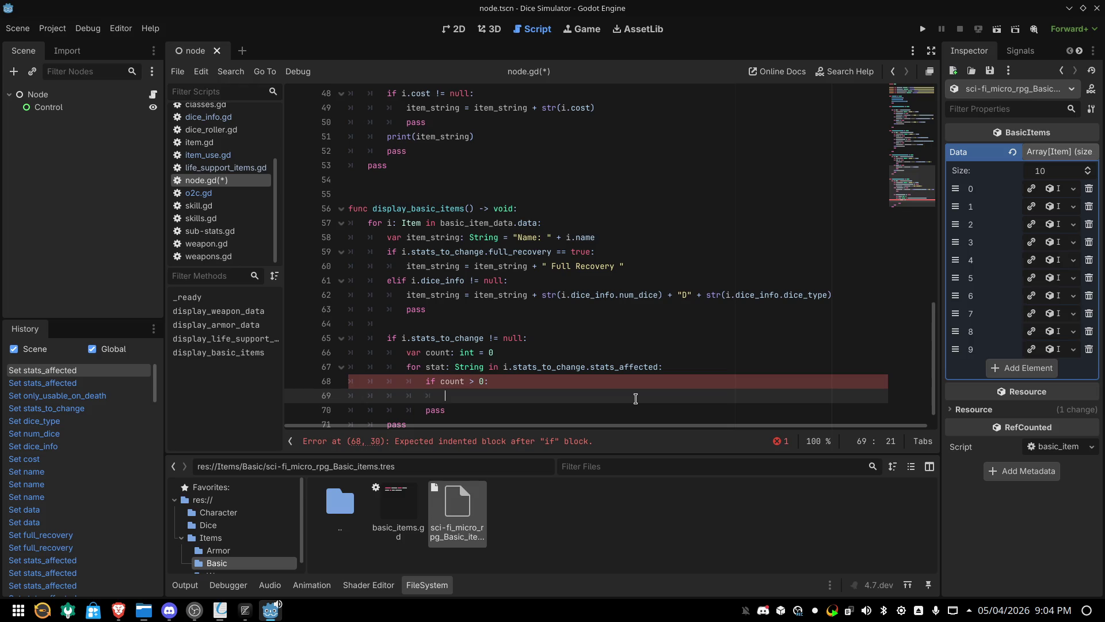
On line 69 write 'item_string = item_string + " & "' under the count check
type("ite")
key("Return")
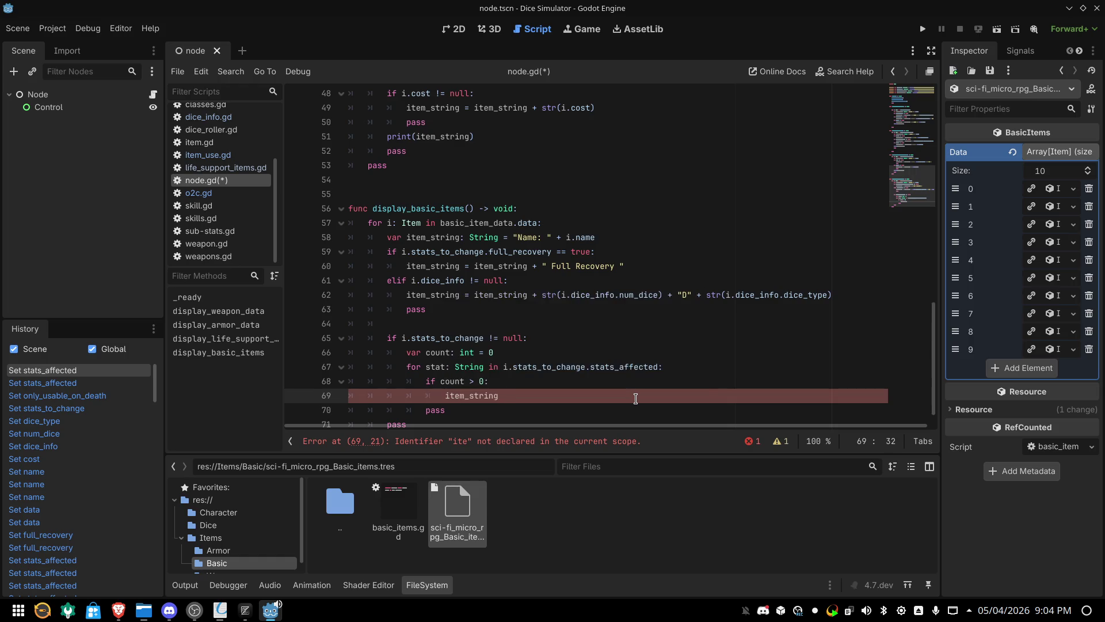
type("= ")
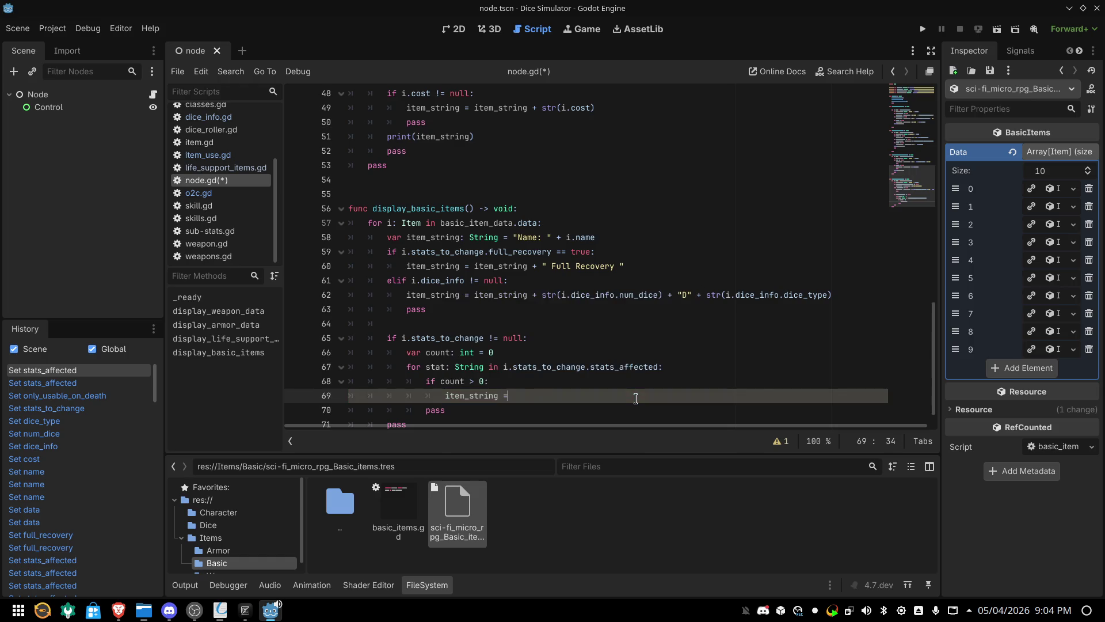
type("i")
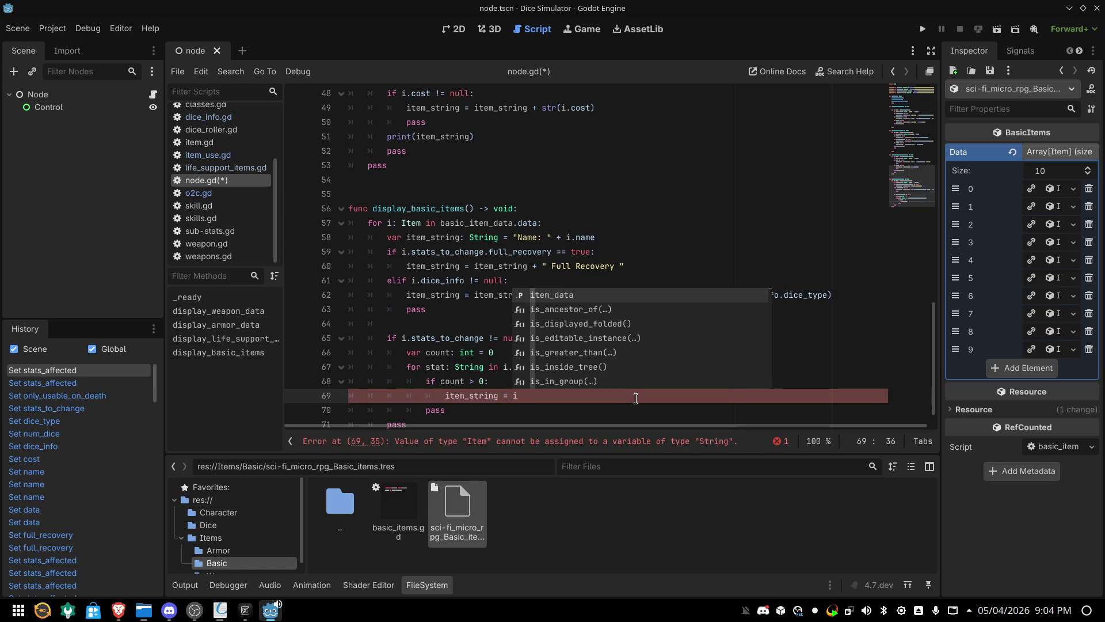
type("t")
key("Down")
key("Return")
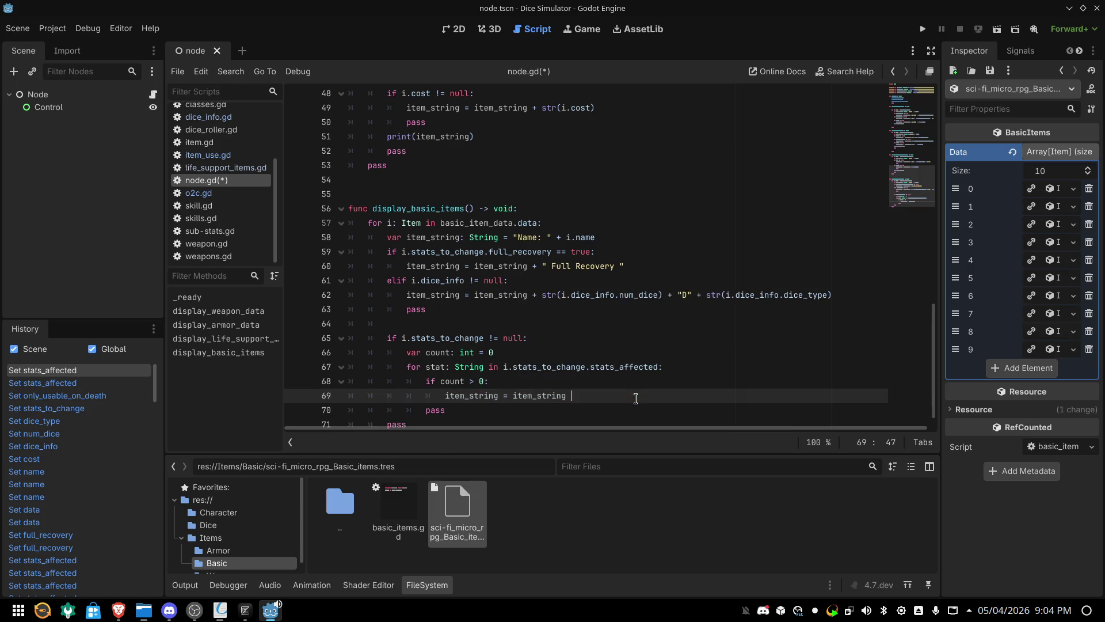
type("+ ")
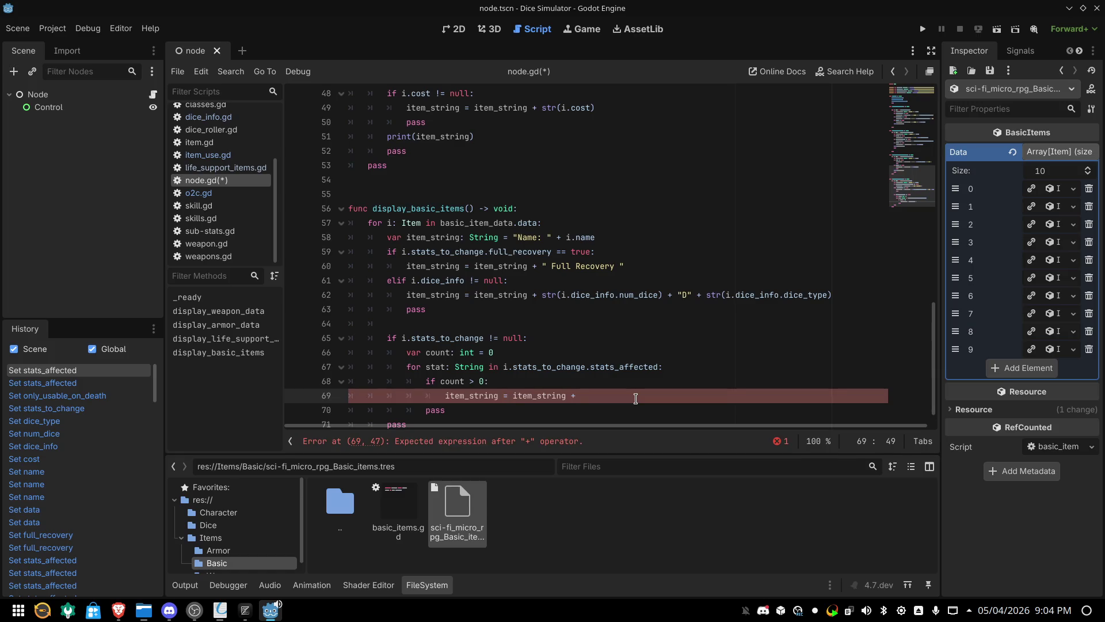
type("\" ")
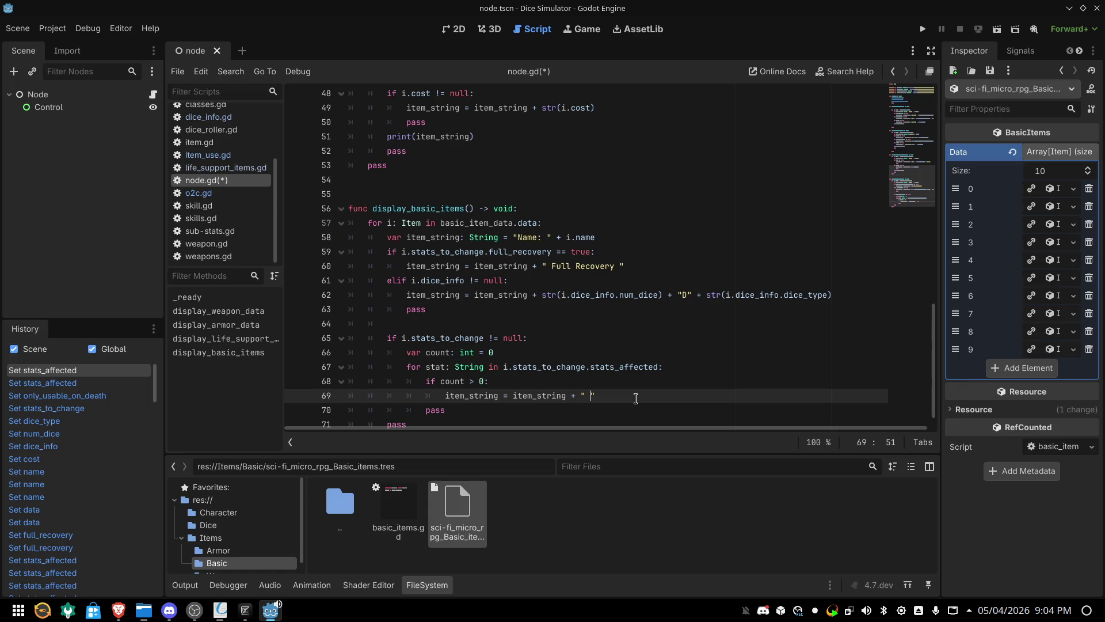
type("&")
key("Down")
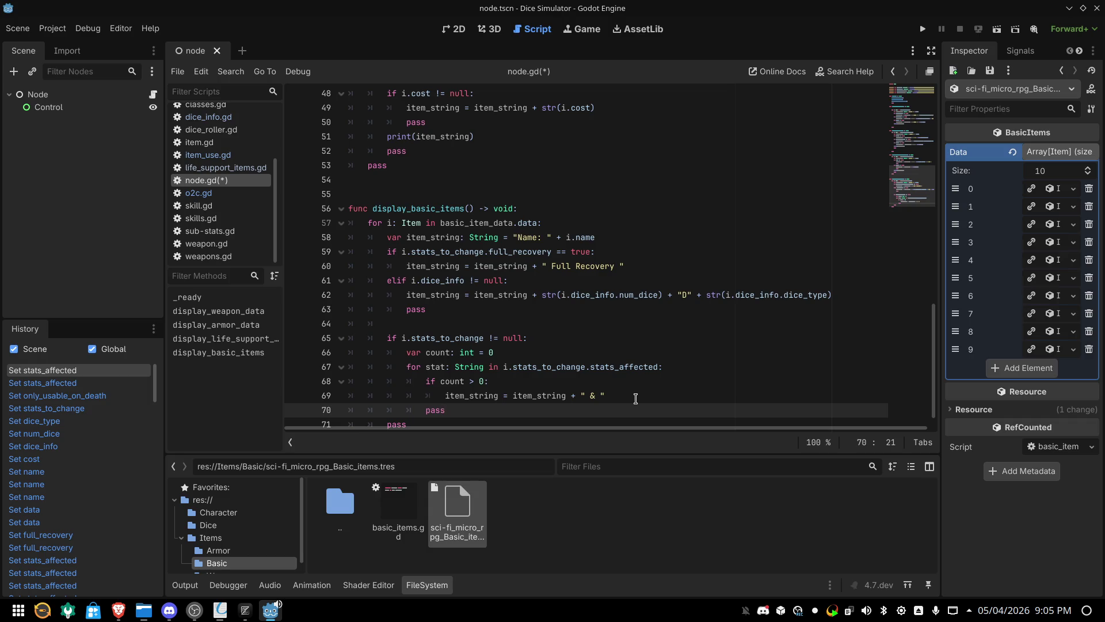
key("Left")
Open a blank line above pass and begin line 71 with item_string = item_string
key("Return")
key("Return")
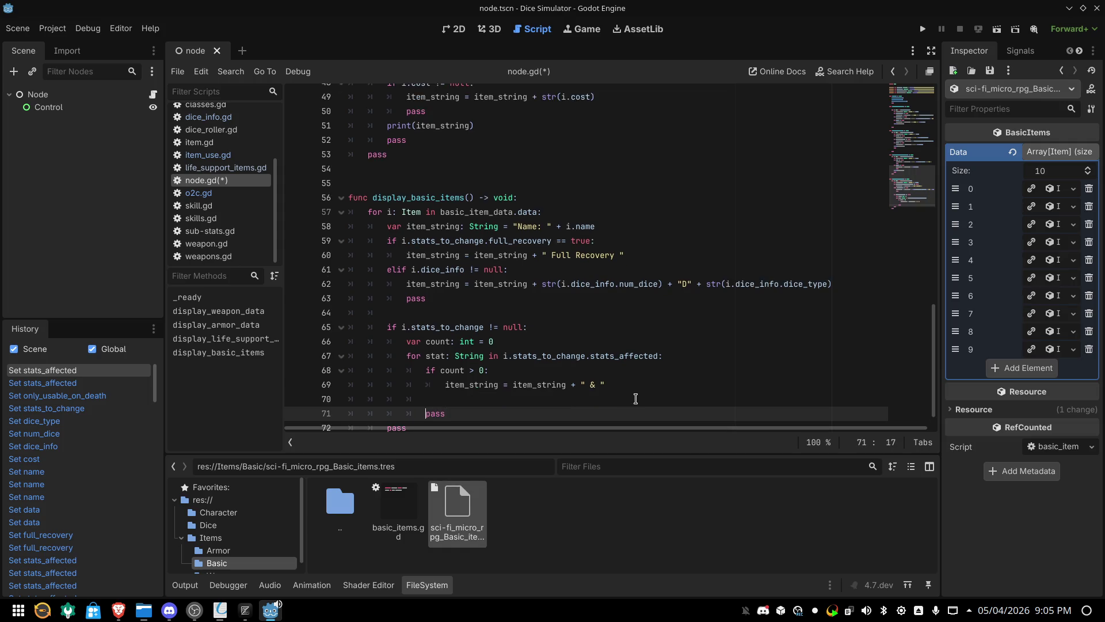
key("Up")
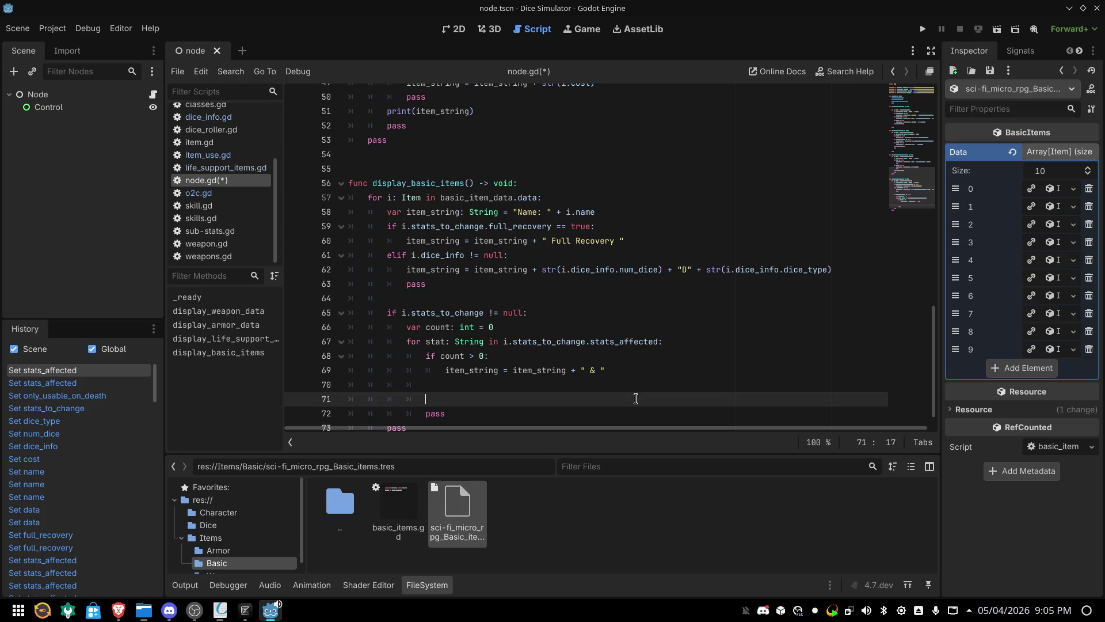
type("ite")
key("Return")
type("= ite")
key("Down")
key("Return")
Finish line 71 as item_string = item_string + stat and bring back the rulebook's Basic Items table
type("+ ")
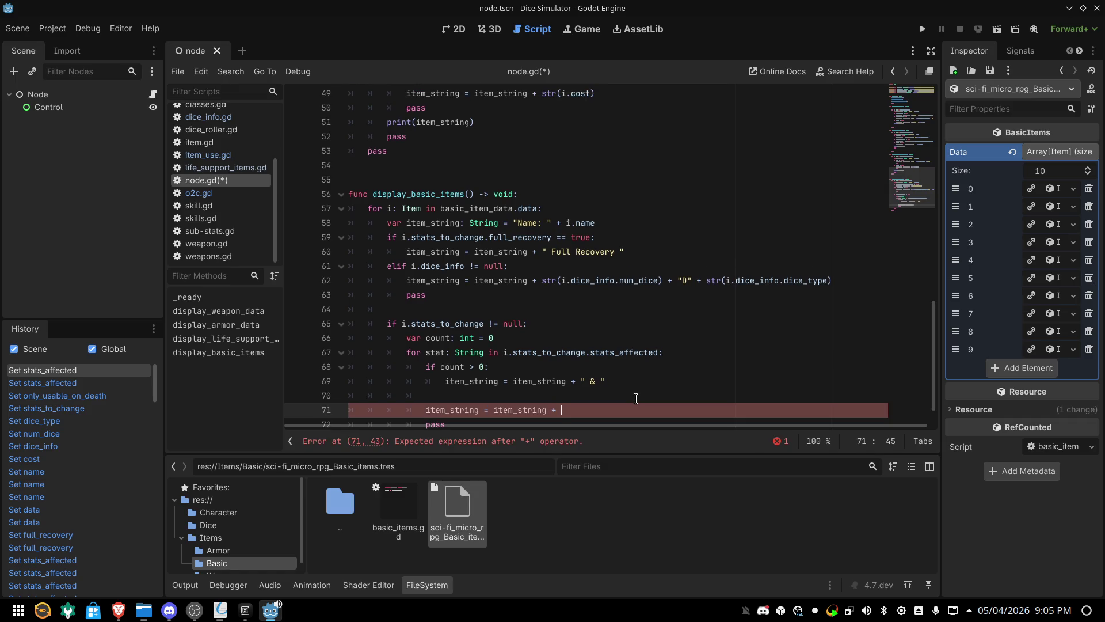
type("\"")
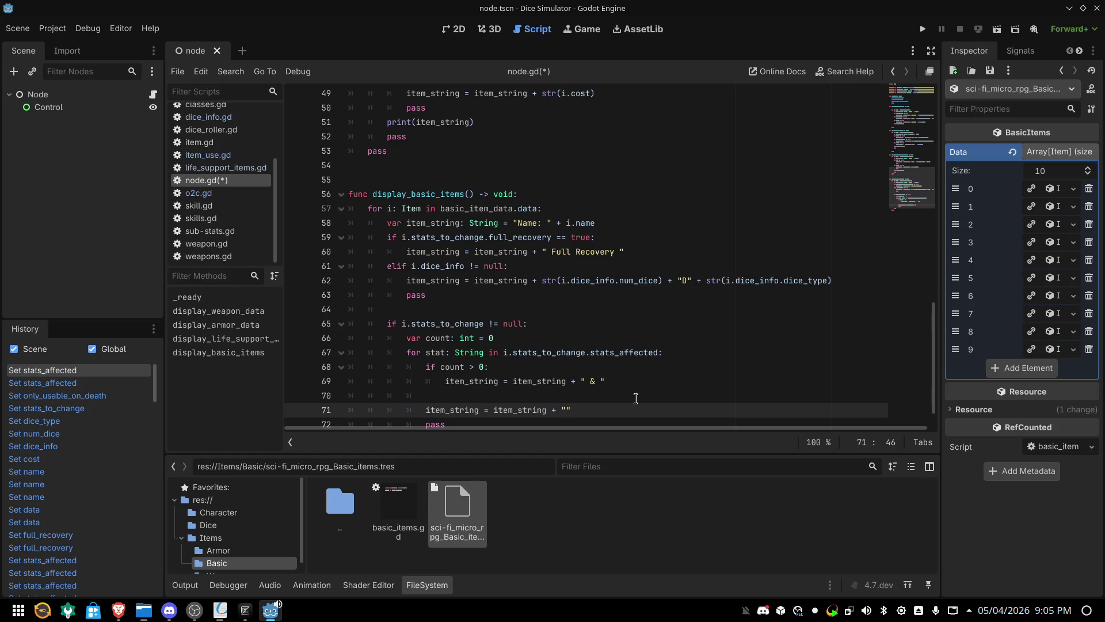
type("st")
type("a")
key("BackSpace")
key("BackSpace")
key("BackSpace")
type("st")
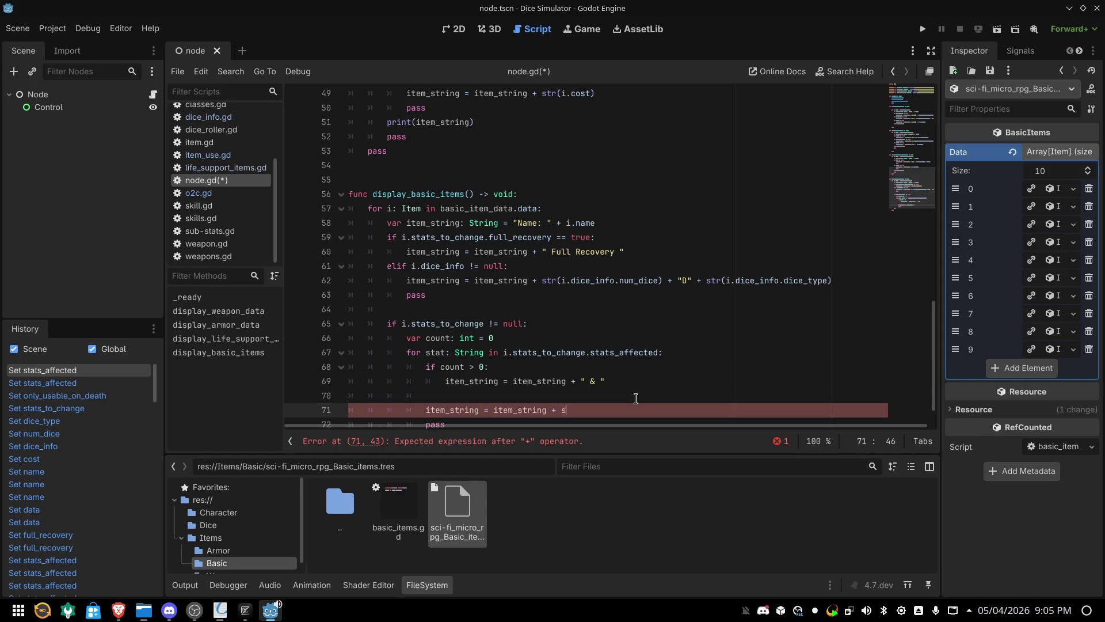
key("Down")
key("Up")
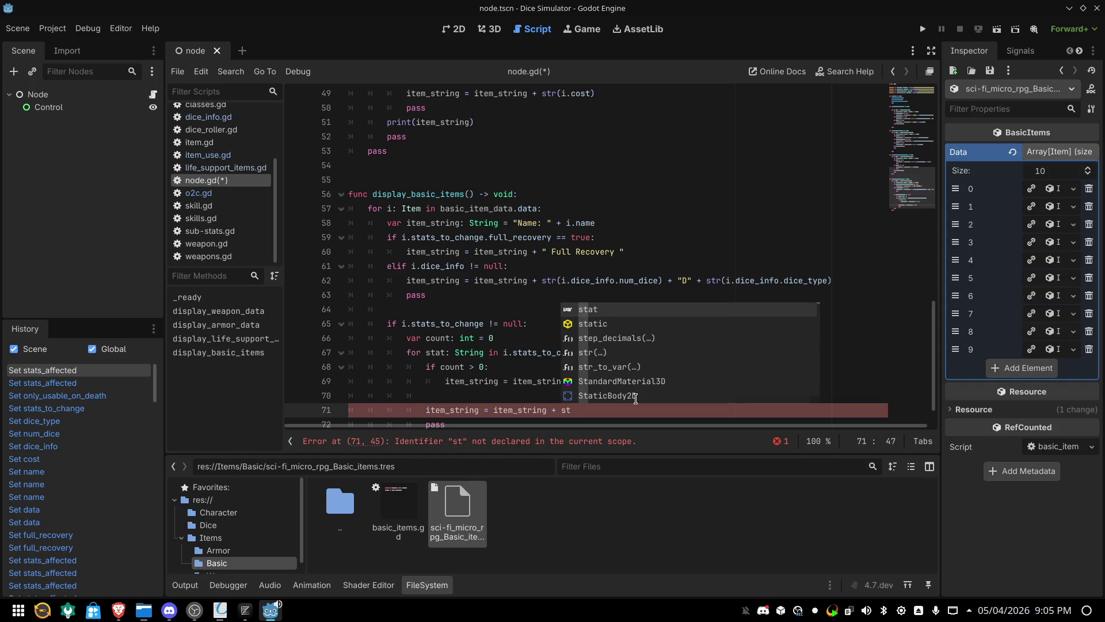
key("Return")
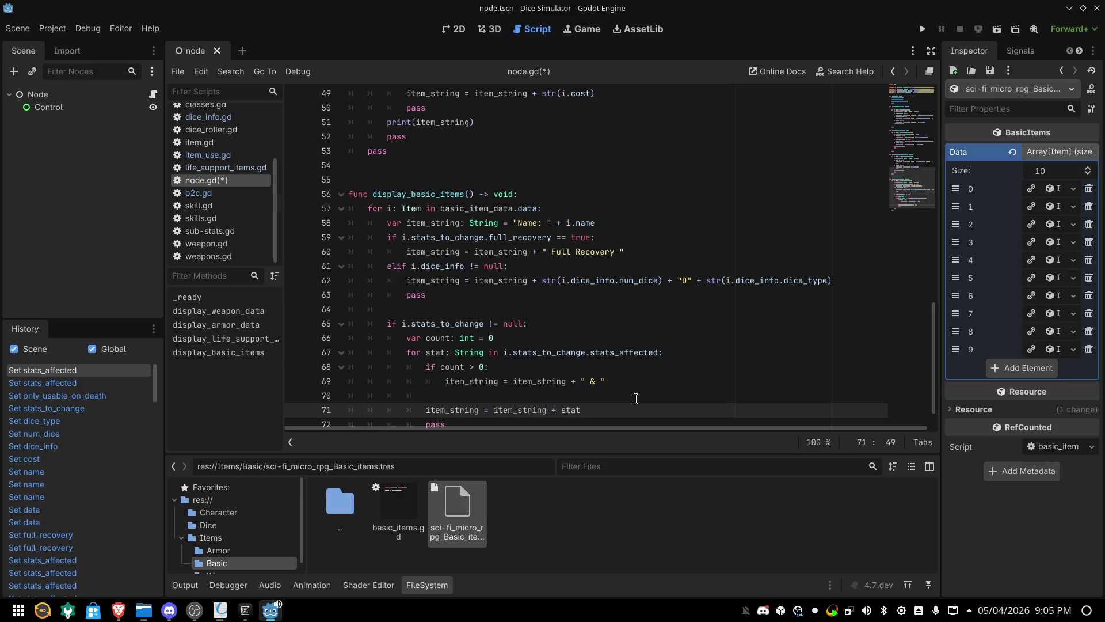
scroll(633, 397, "down", 1)
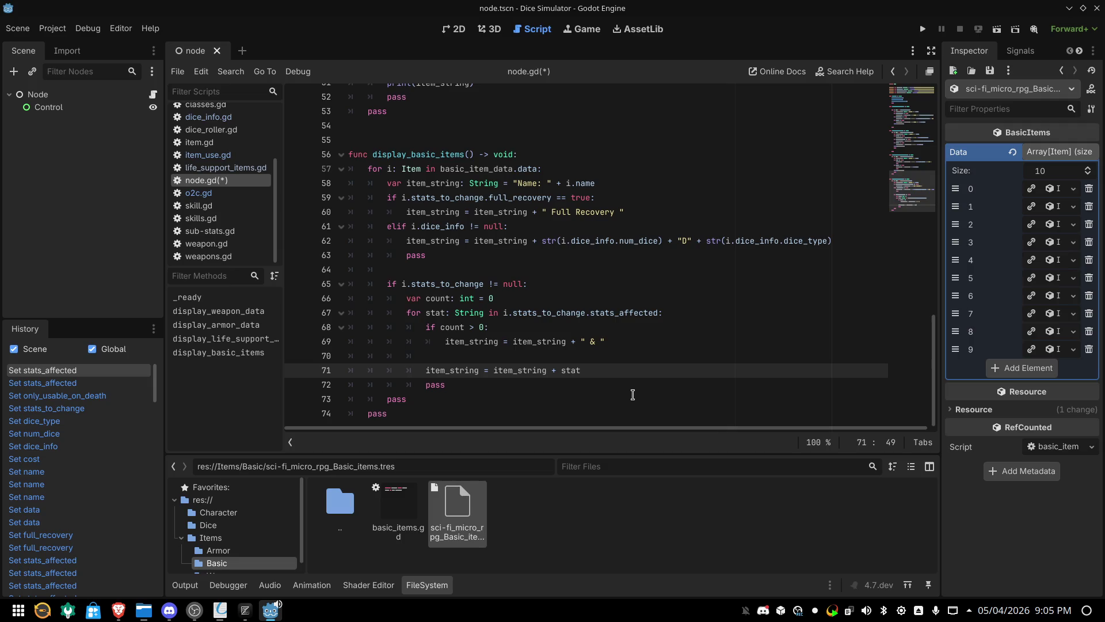
left_click(220, 611)
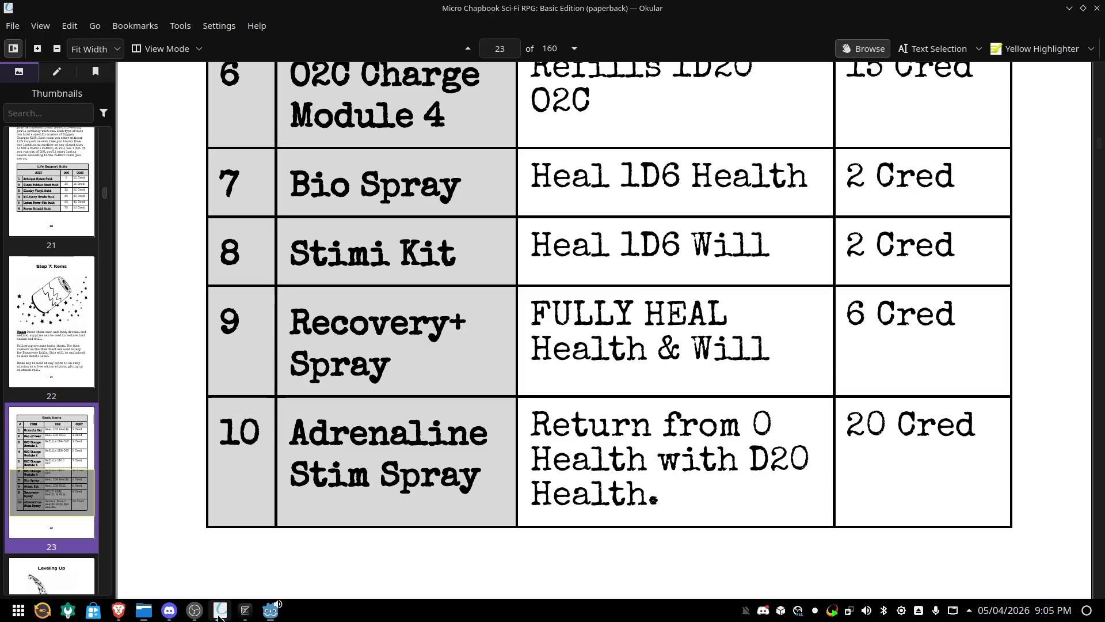
left_click(220, 615)
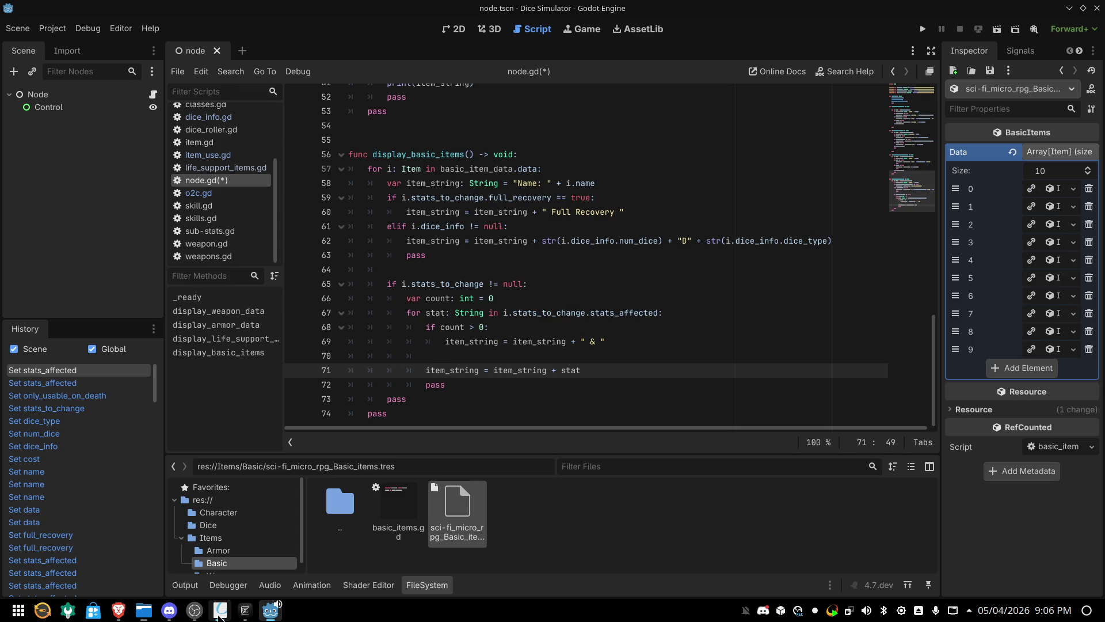
left_click(219, 614)
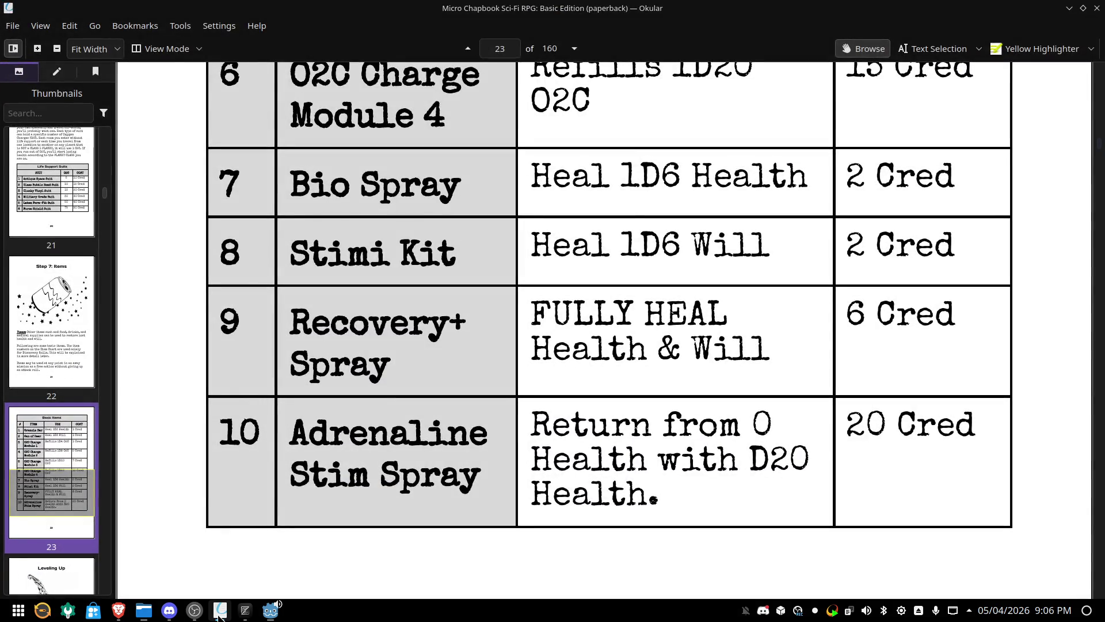
left_click(219, 614)
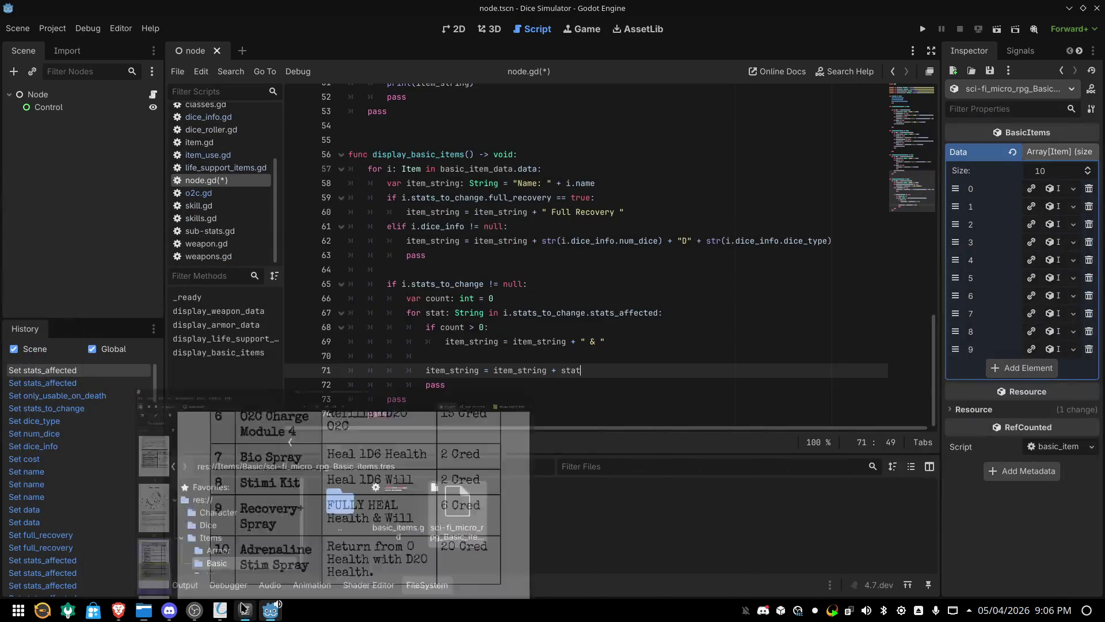
left_click(416, 401)
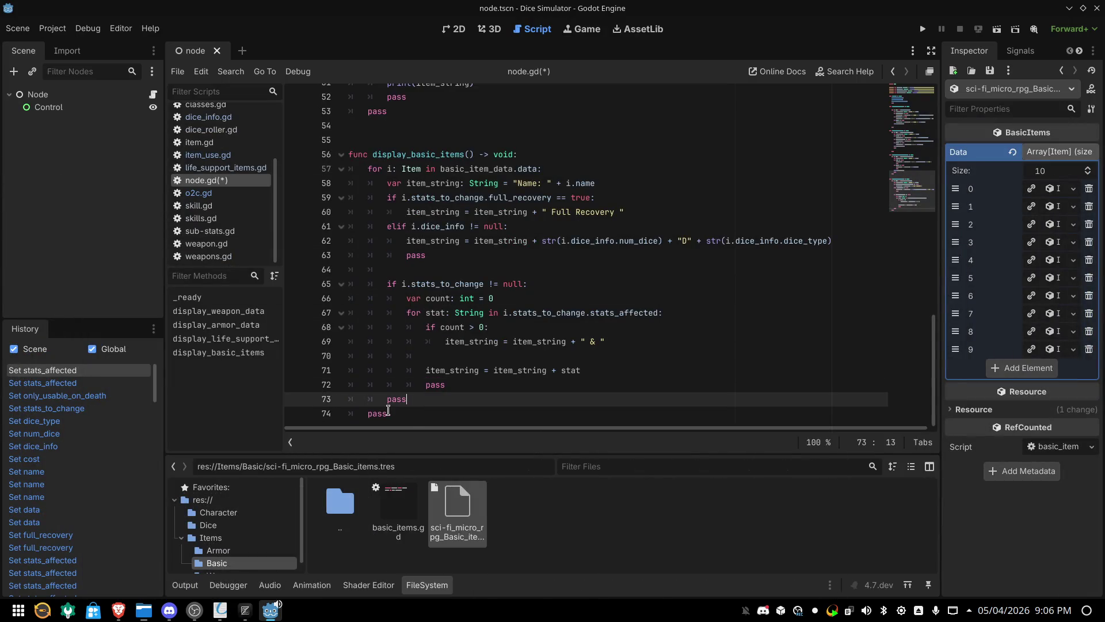
left_click(369, 414)
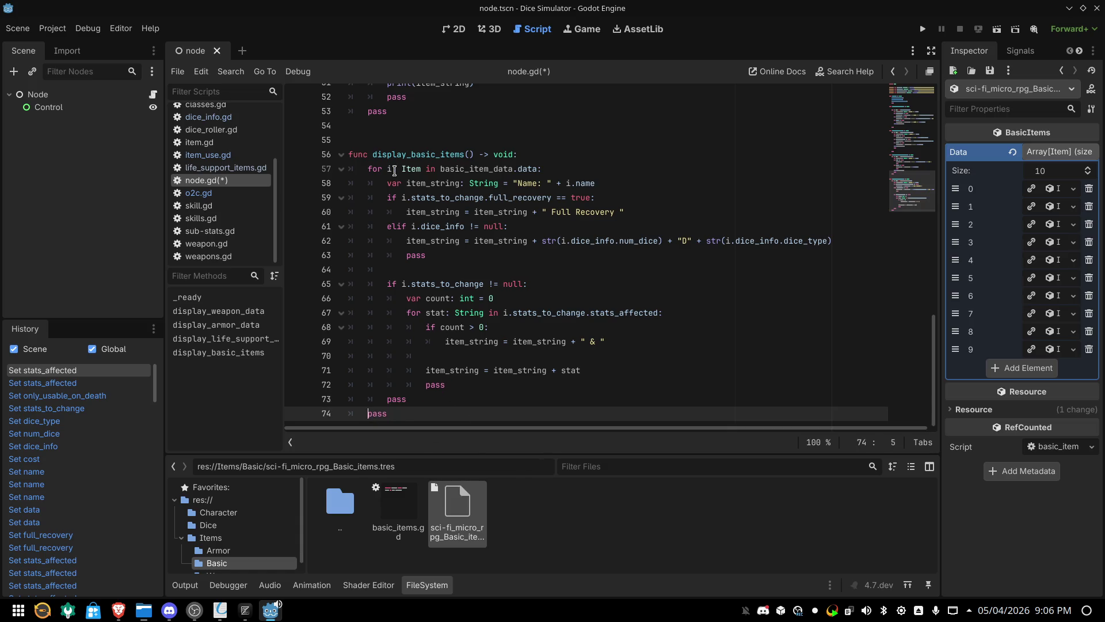
Add an 'if i.cost != null' check after the stats loop, starting item_string on the indented line below
left_click(391, 401)
key("Return")
key("Return")
key("Up")
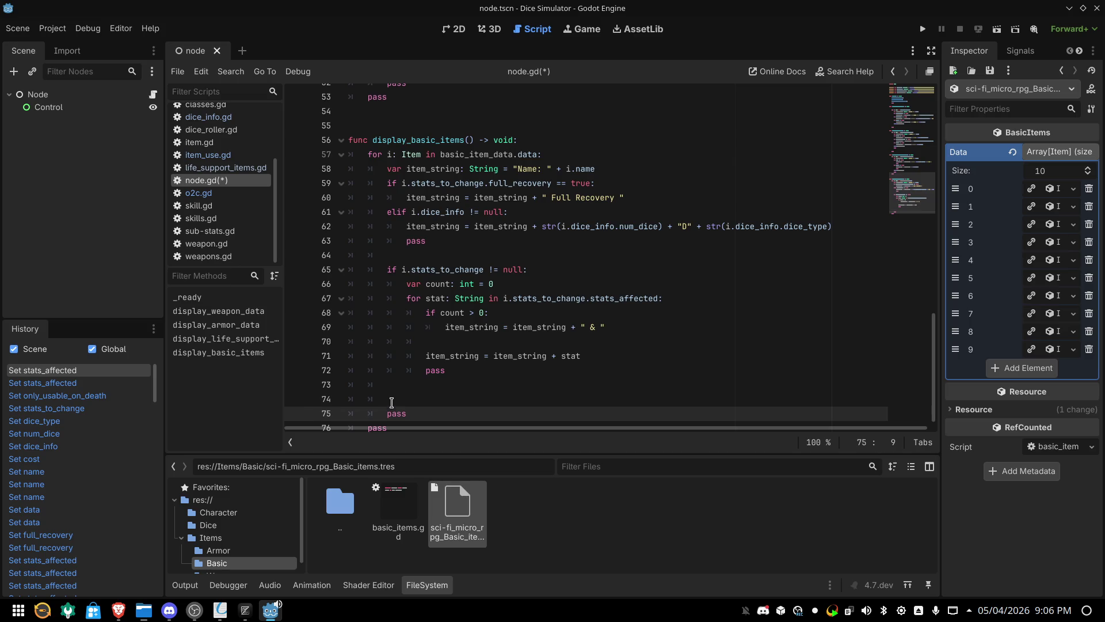
type("if")
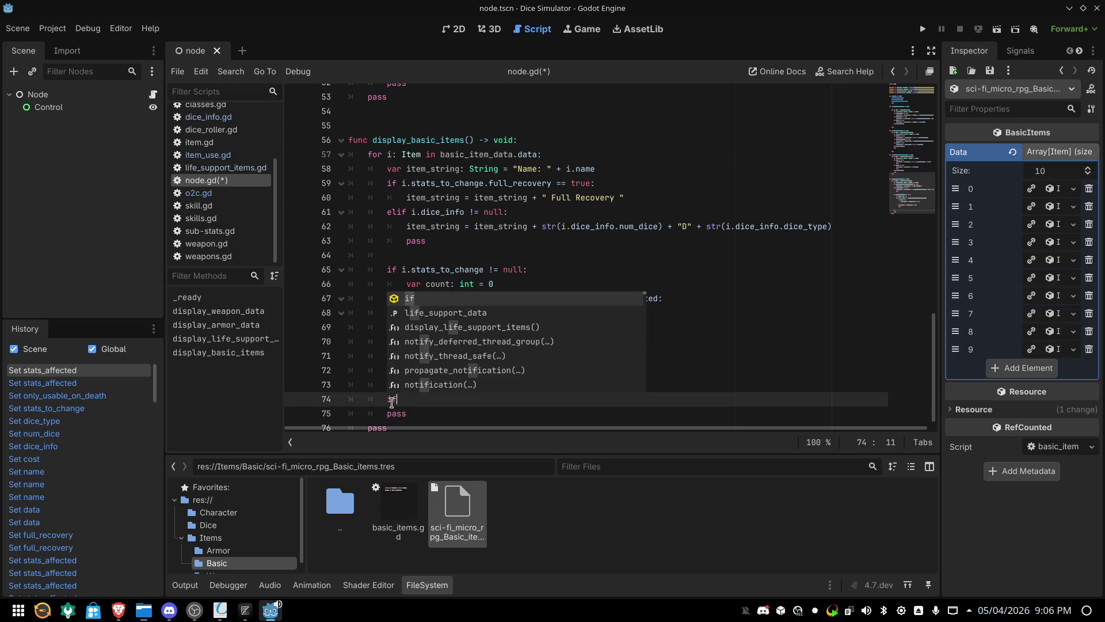
type(" i.cost ")
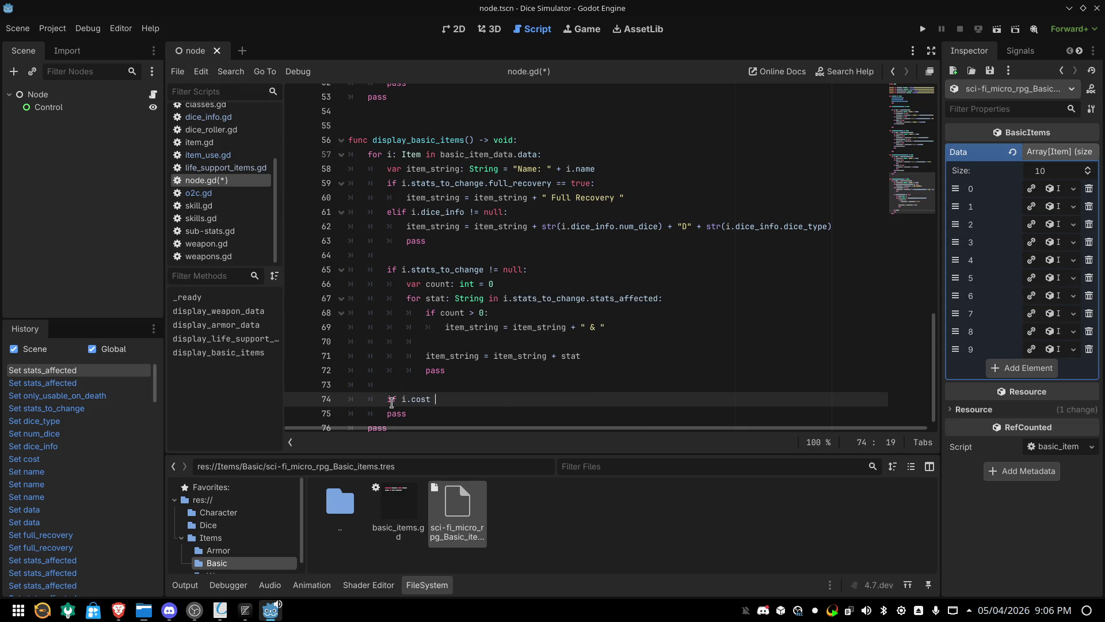
type("!= null:")
key("Return")
type("item_string =")
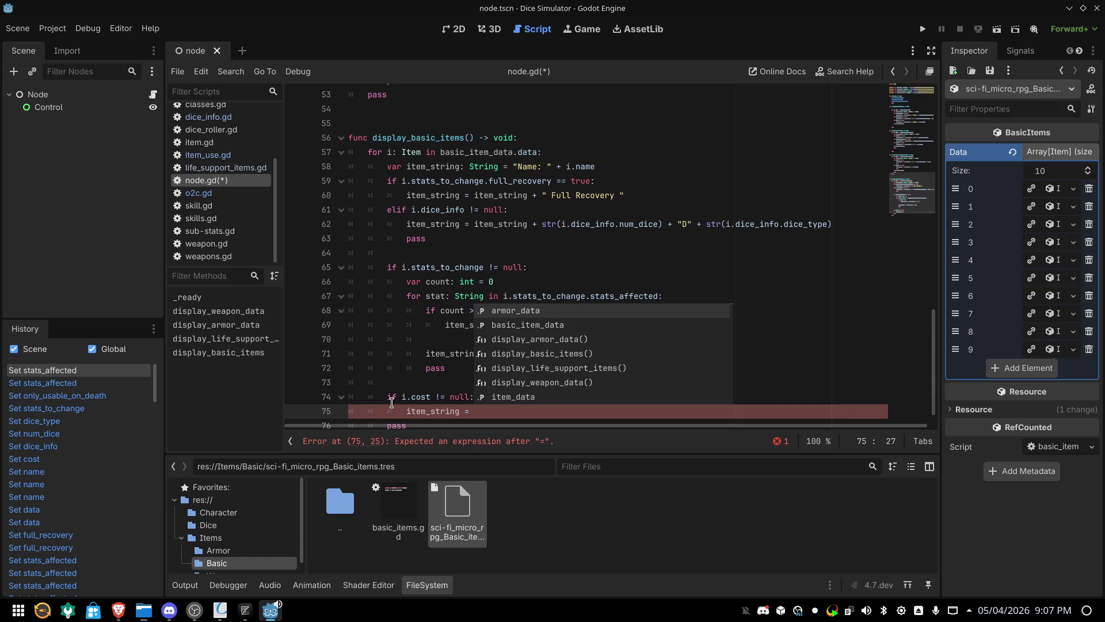
Complete line 75 as item_string = item_string + " " + i.cost
type("ite")
key("Return")
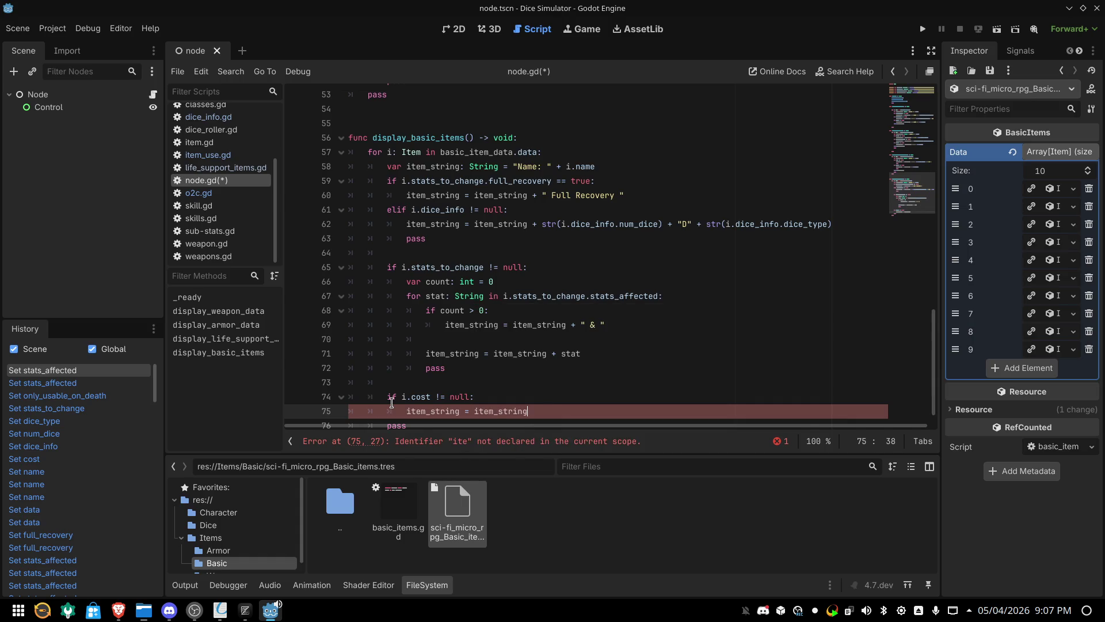
type("+ ")
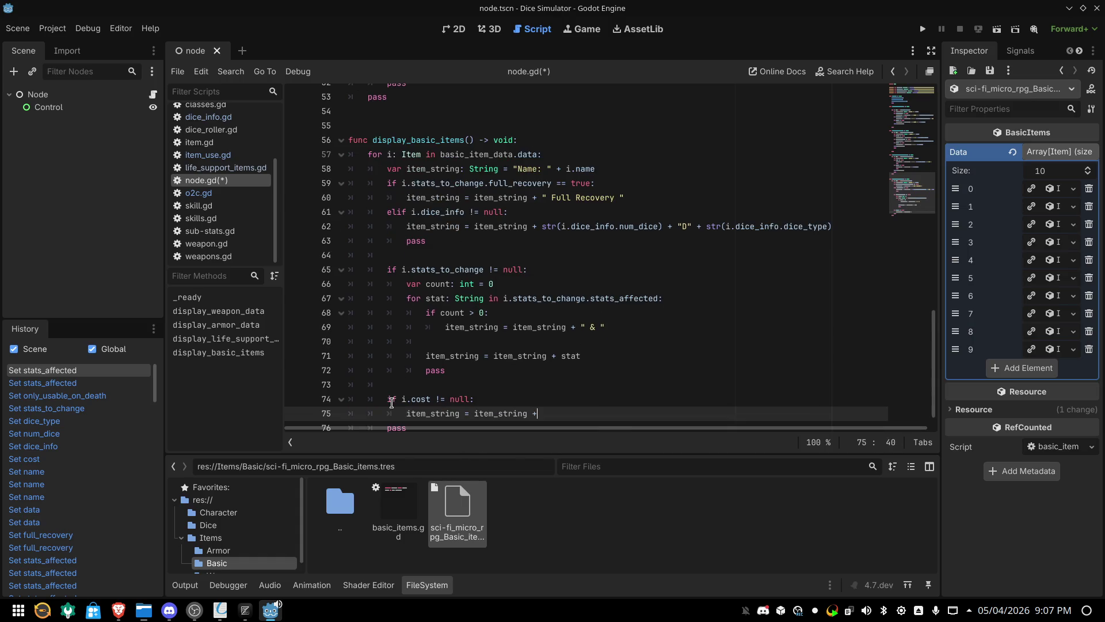
type("\" \" ")
type("+ i.co")
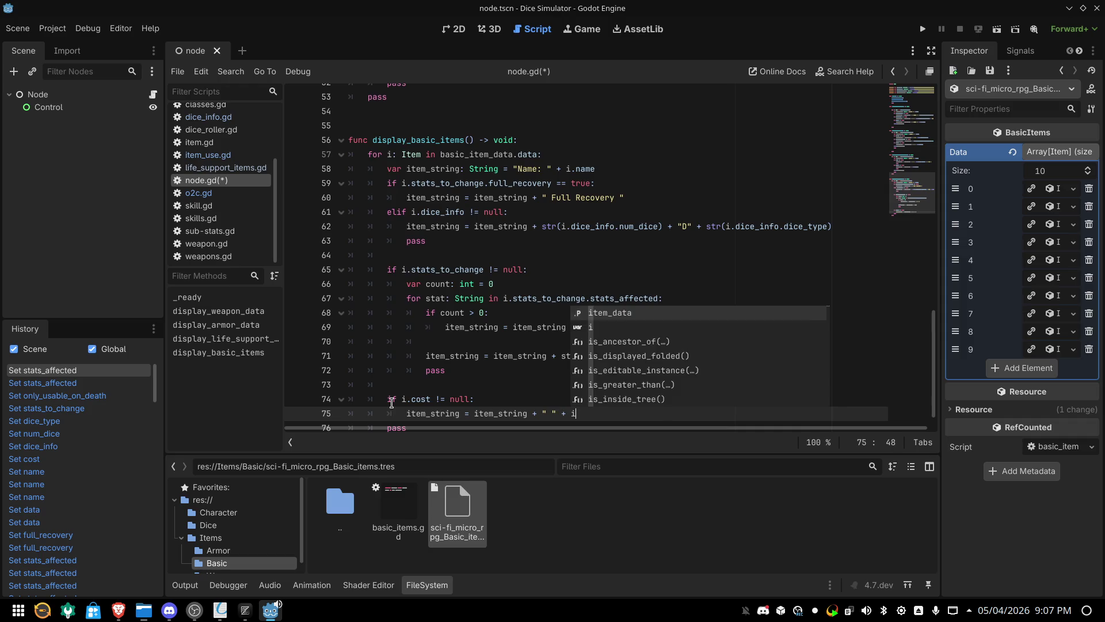
key("Return")
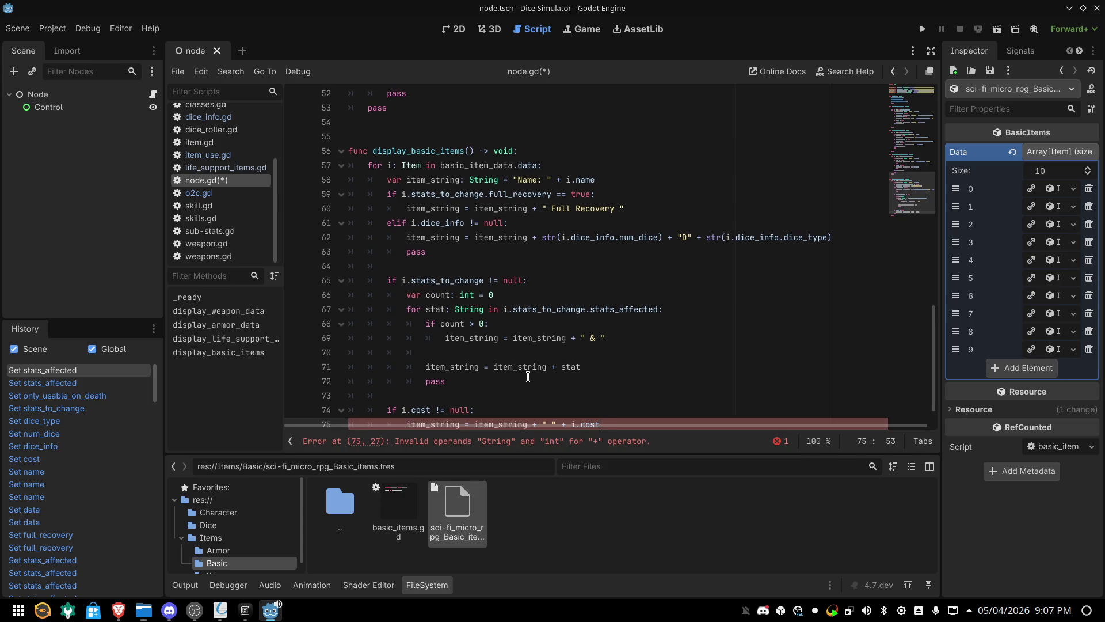
Add a blank line before the inner pass and wrap i.cost in str() to fix the operand error
scroll(527, 377, "down", 1)
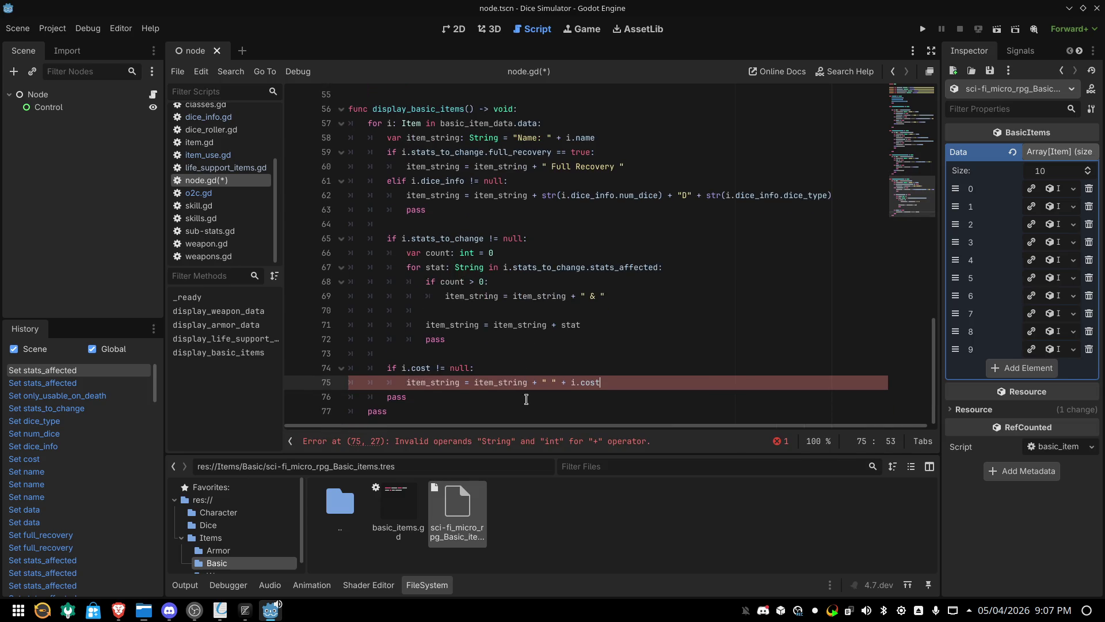
left_click(380, 396)
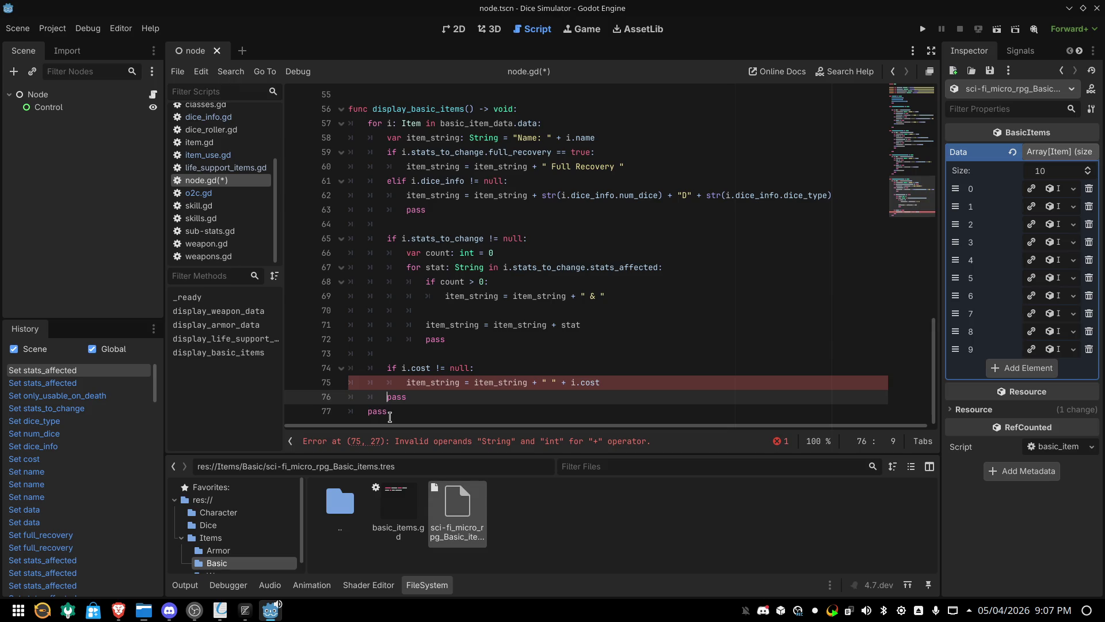
key("Return")
key("Return")
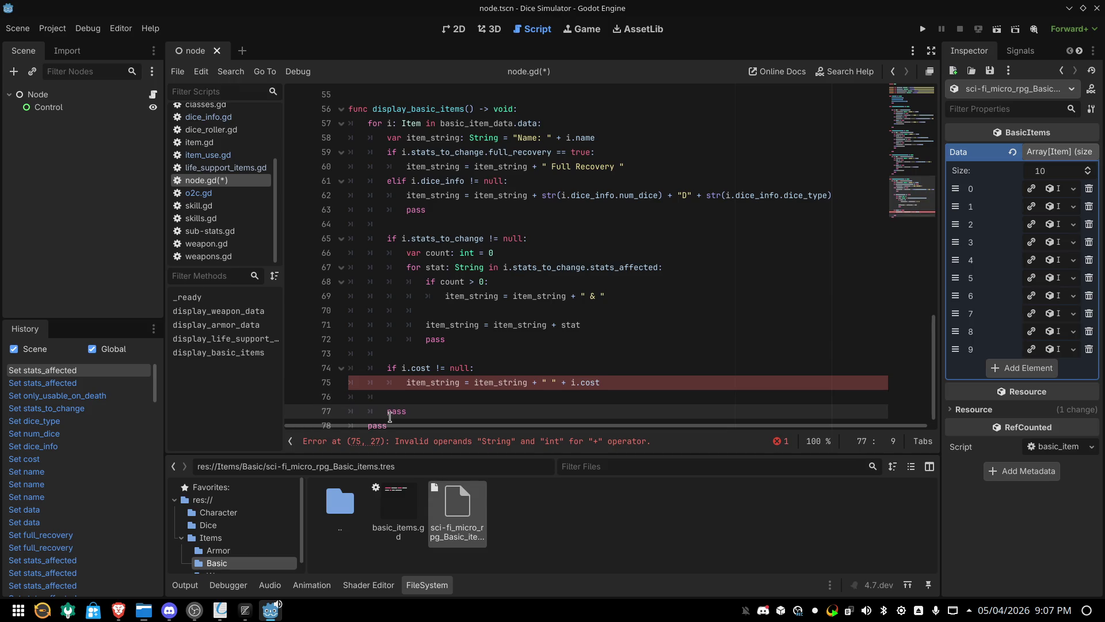
key("Up")
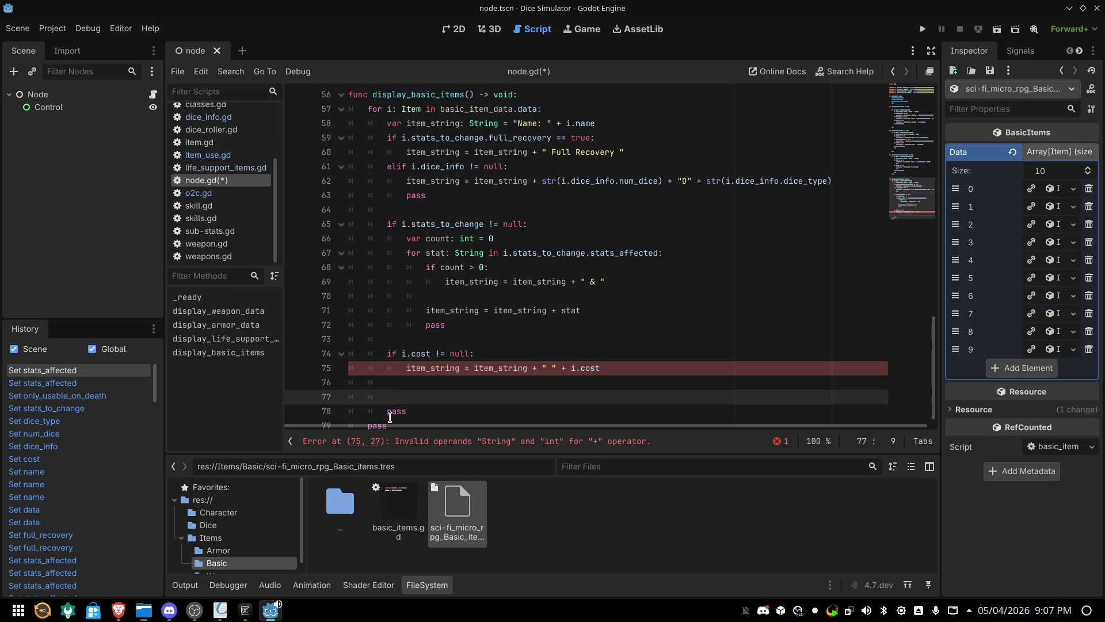
left_click(632, 367)
left_click(569, 367)
type("str(")
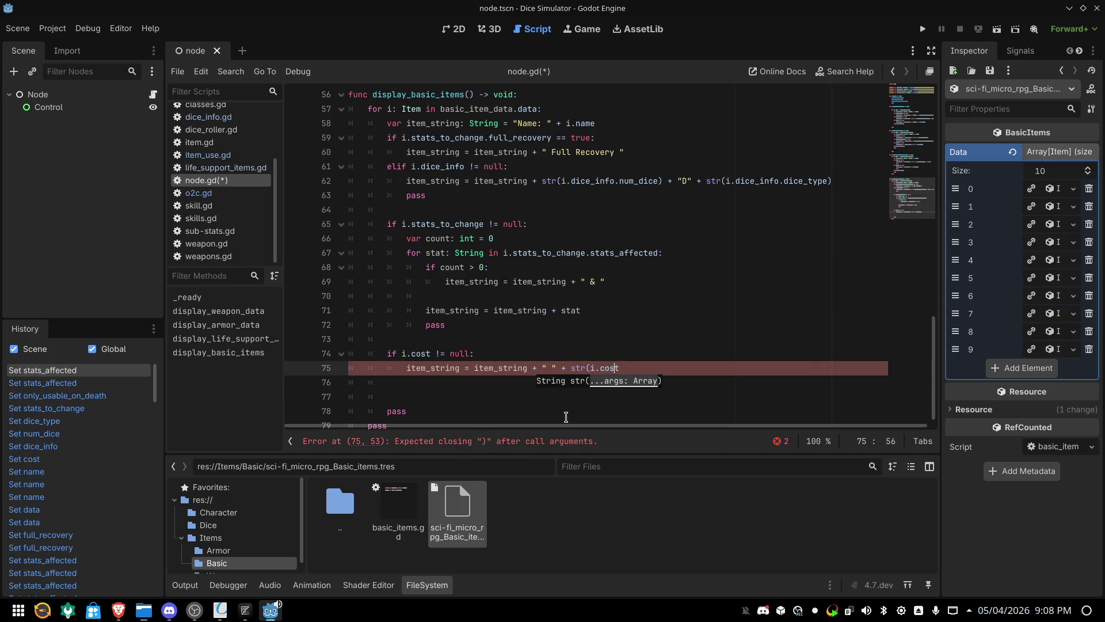
type(")")
key("Down")
key("Down")
key("Down")
key("Up")
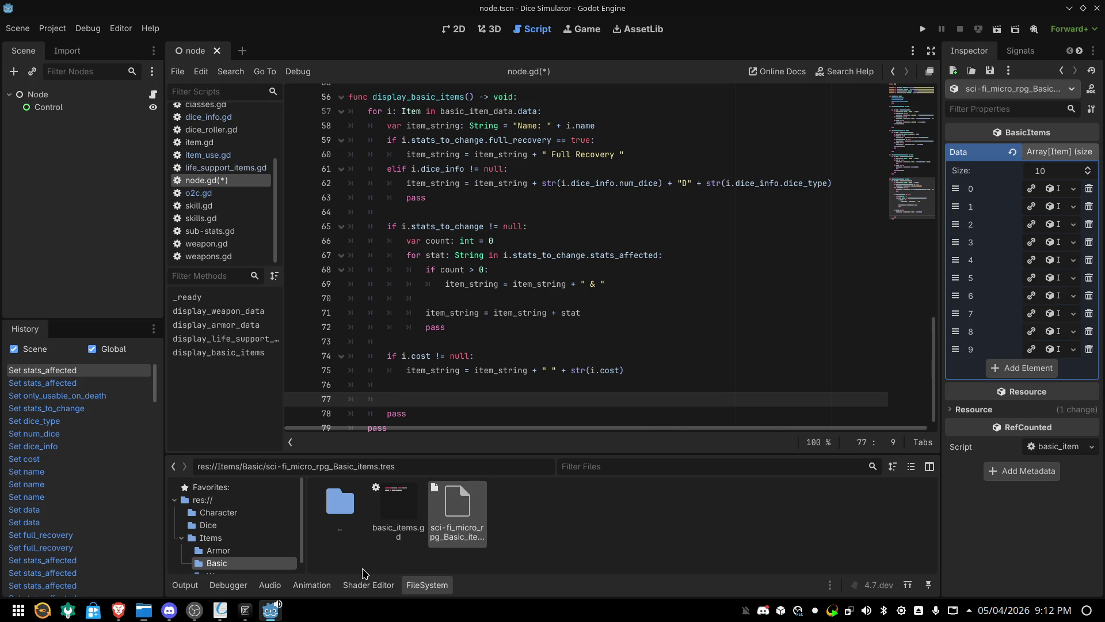
Add print(item_string) on line 77 at the end of the item loop
type("print ")
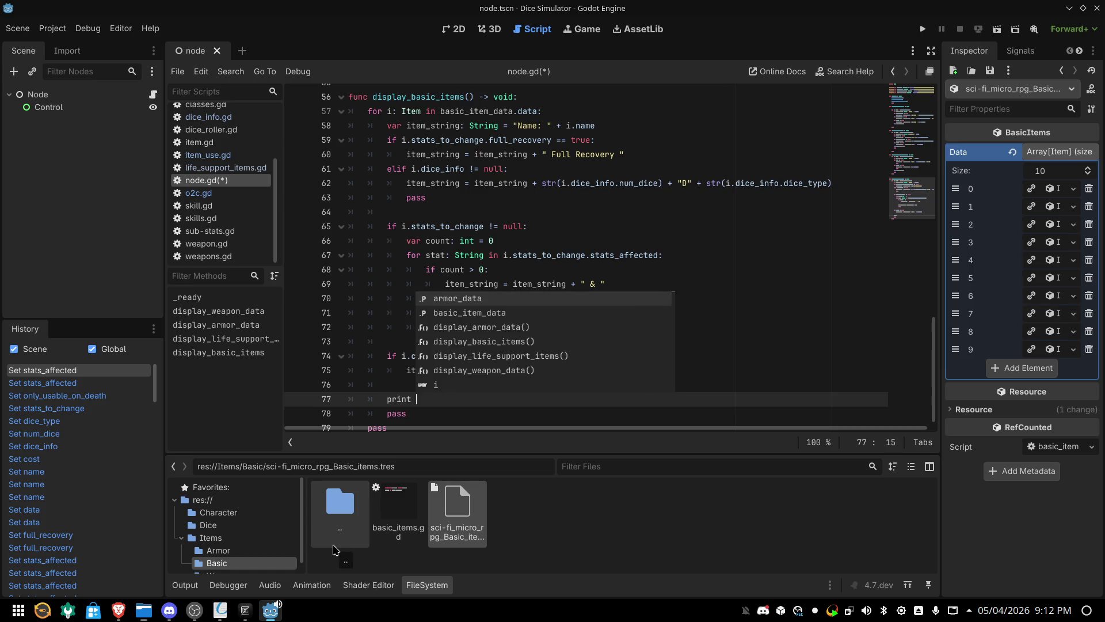
type("(")
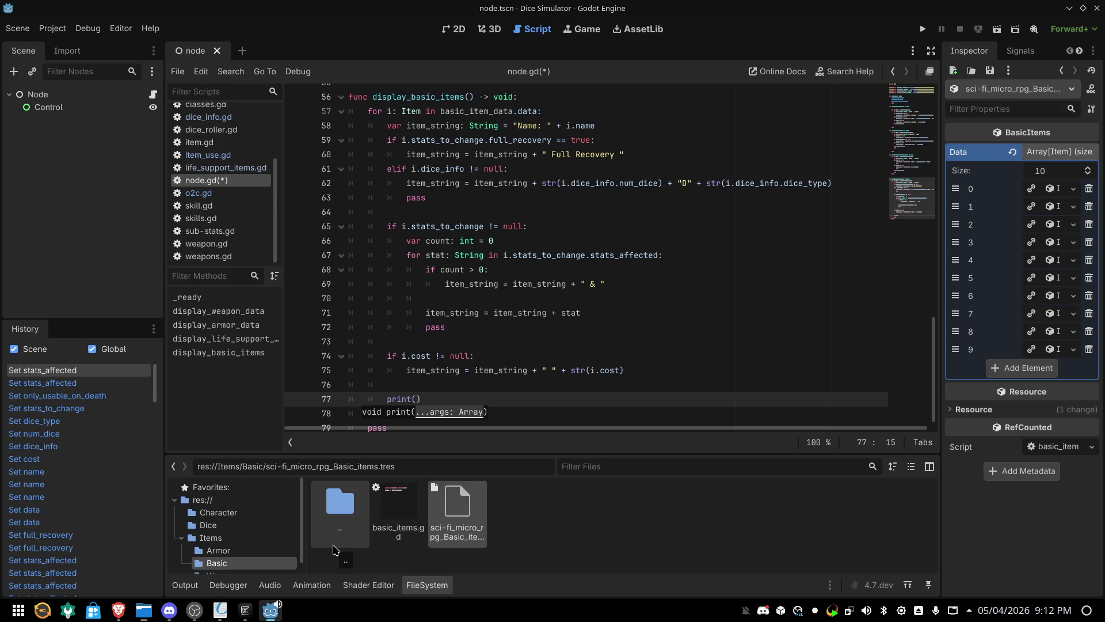
type("item")
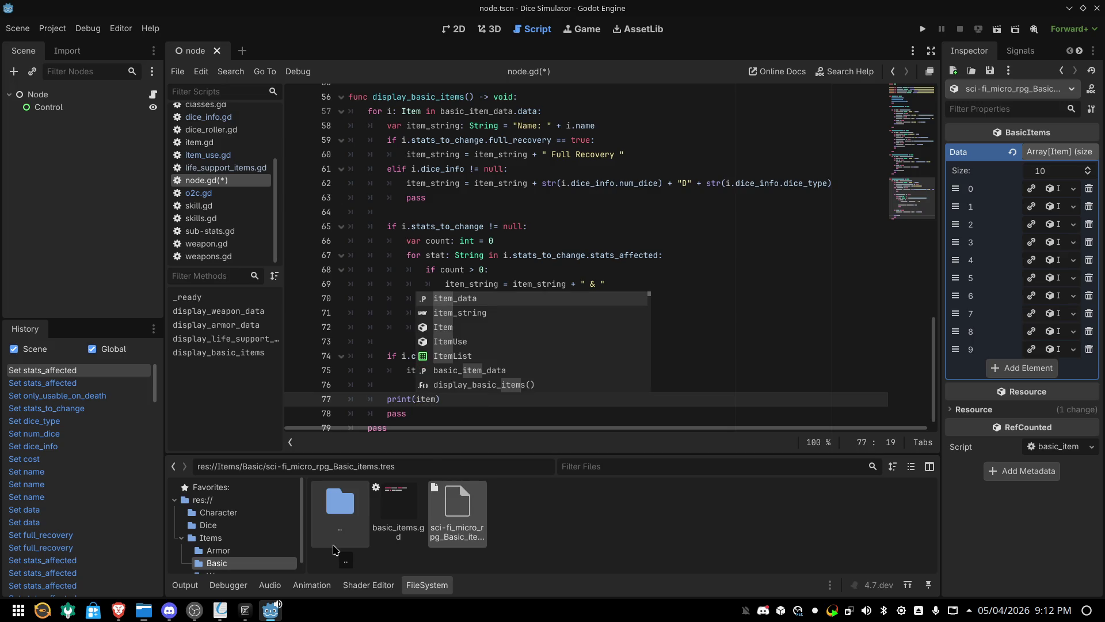
type("_string")
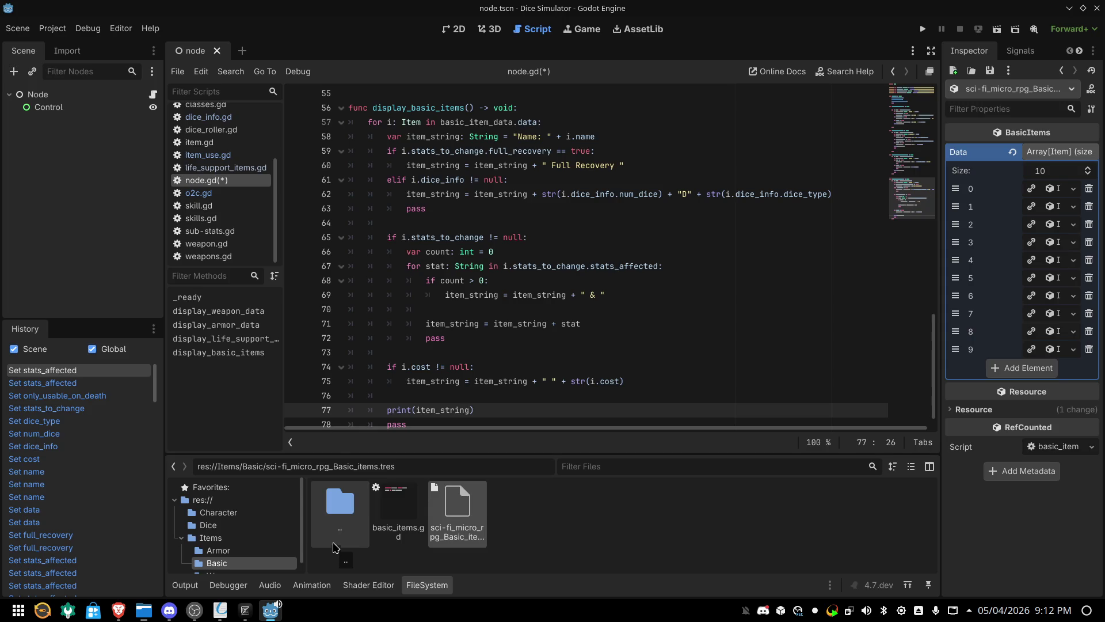
scroll(373, 326, "up", 10)
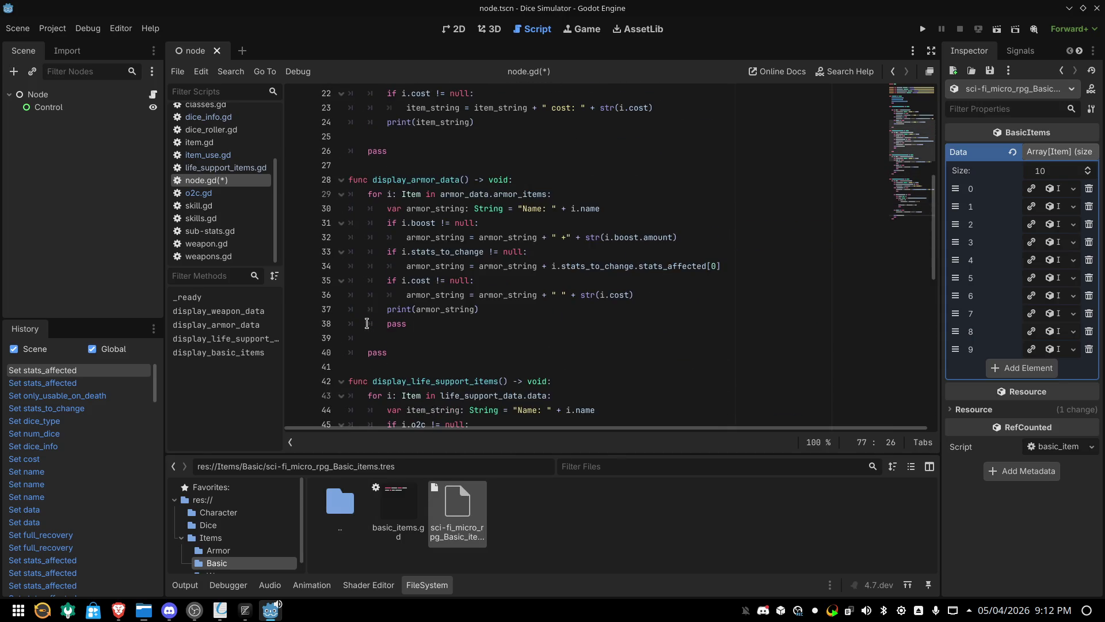
Add a display_basic_items() call on line 12 of _ready, after display_life_support_items()
scroll(367, 324, "down", 6)
scroll(367, 324, "up", 13)
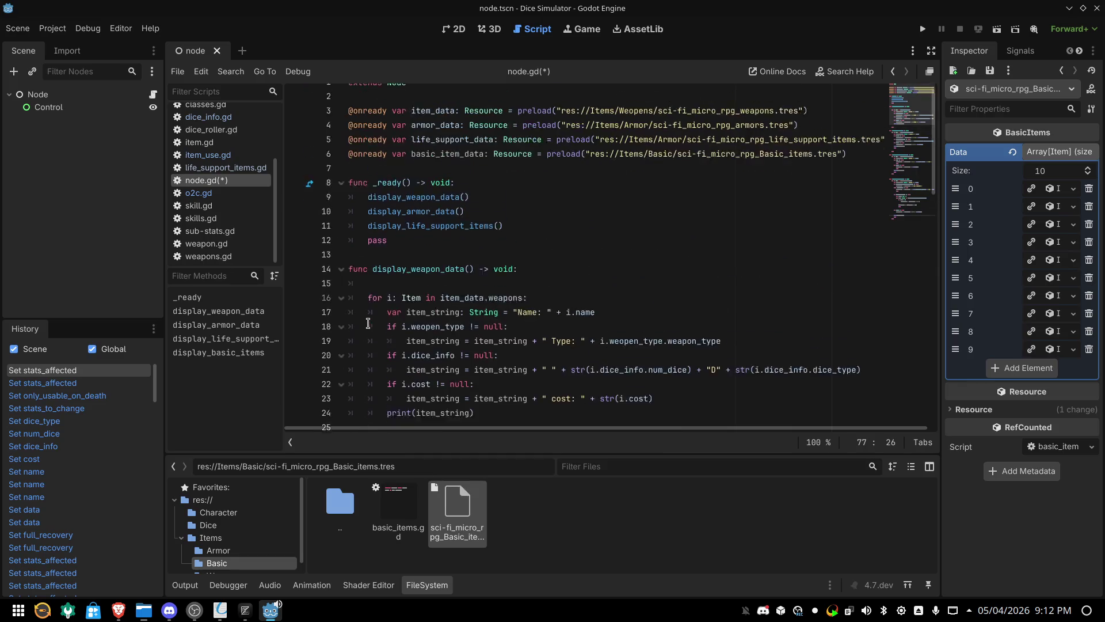
left_click(514, 238)
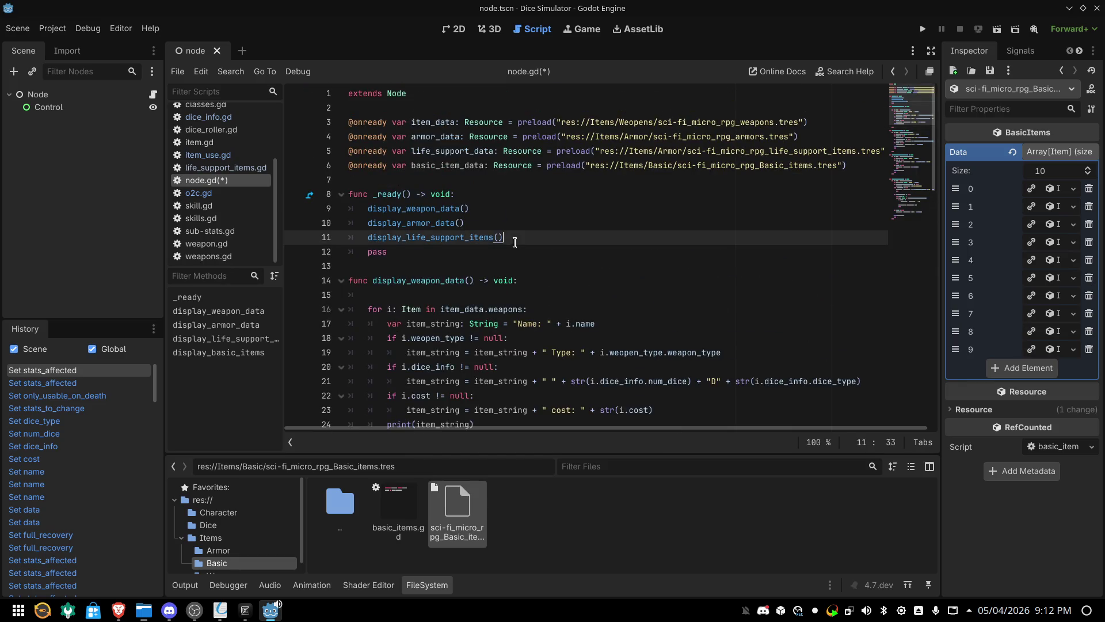
key("Return")
type("display")
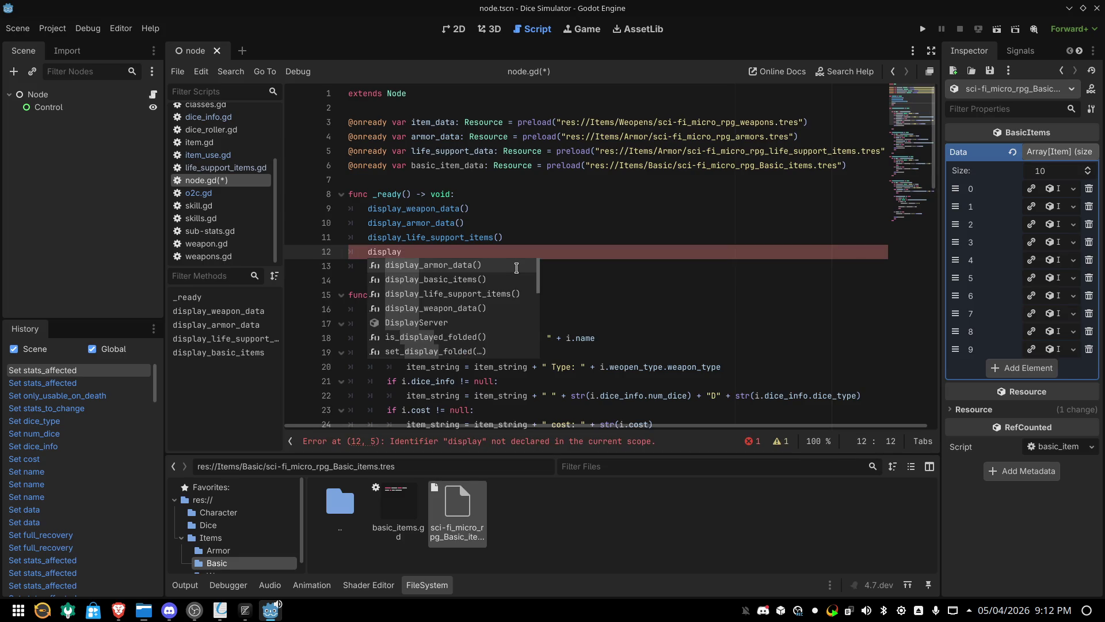
key("Down")
key("Down")
key("Return")
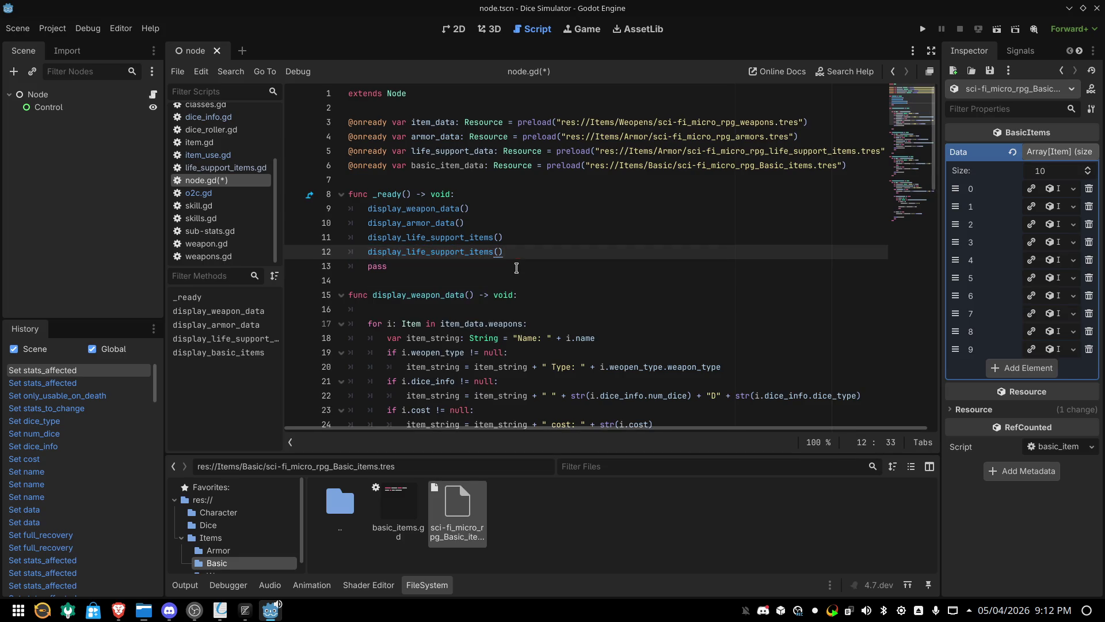
key("BackSpace")
key("BackSpace")
key("BackSpace")
type("bas")
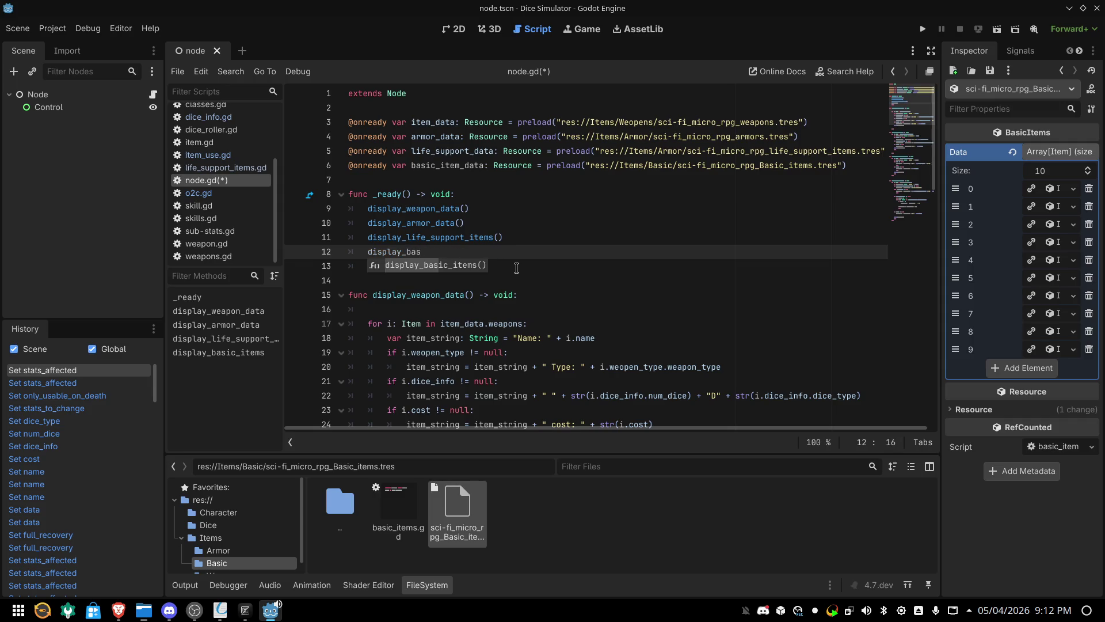
key("Return")
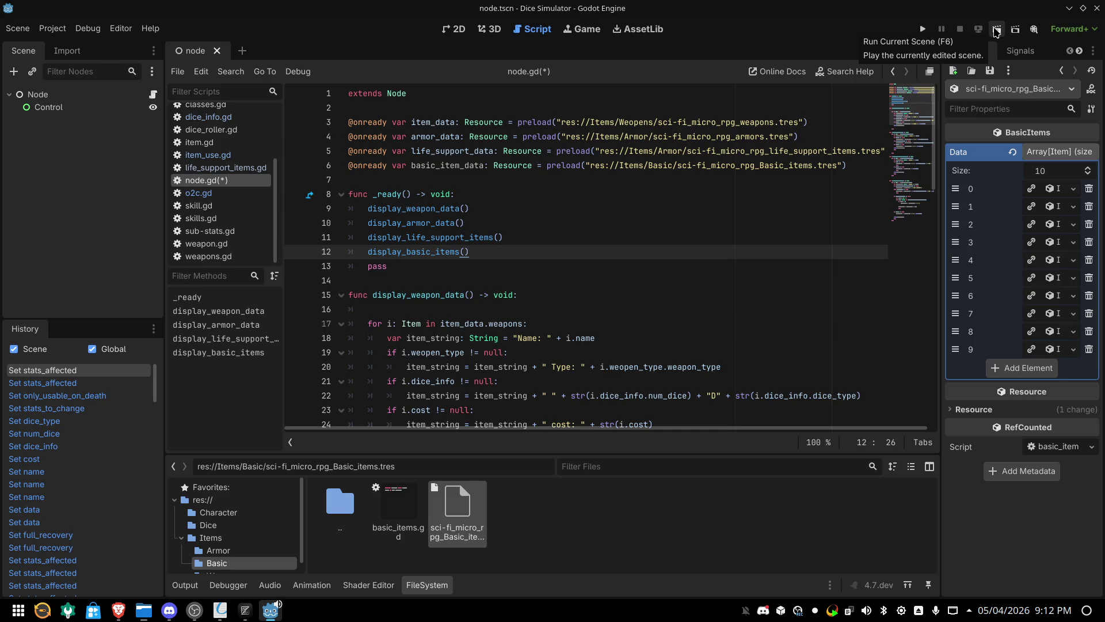
Run the current scene, close the game window, and review the basic items printed in Output
left_click(996, 31)
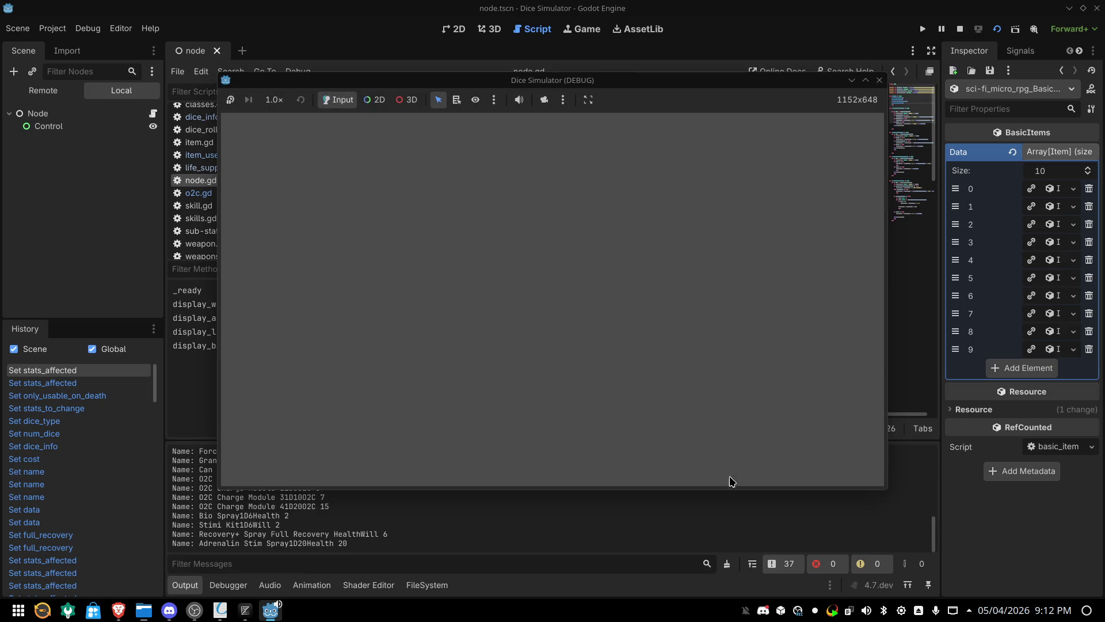
key("F8")
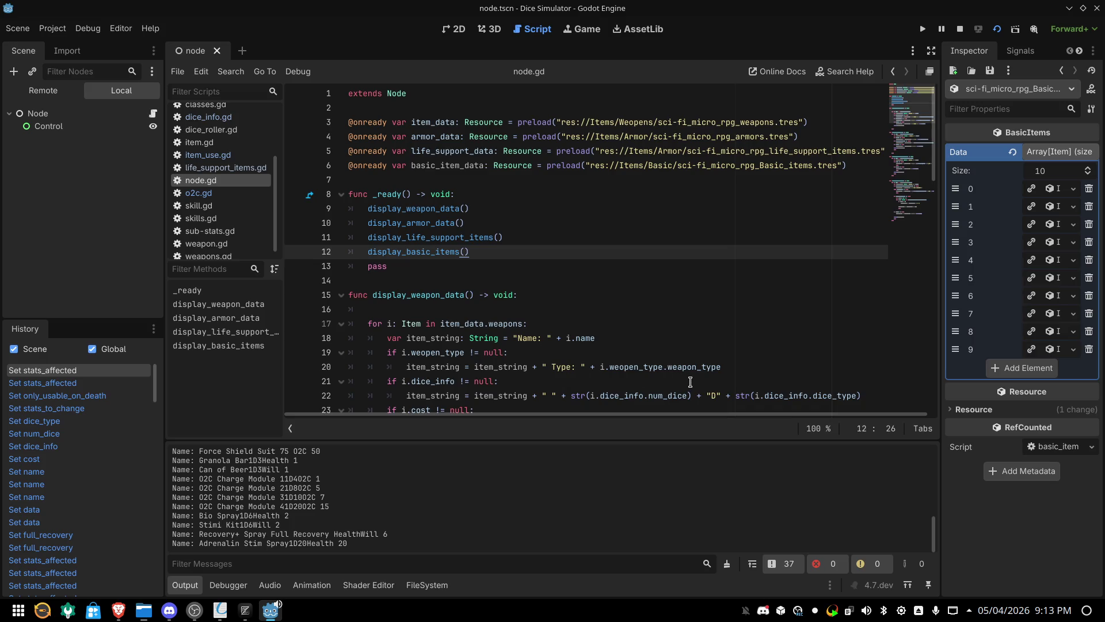
scroll(690, 381, "down", 1)
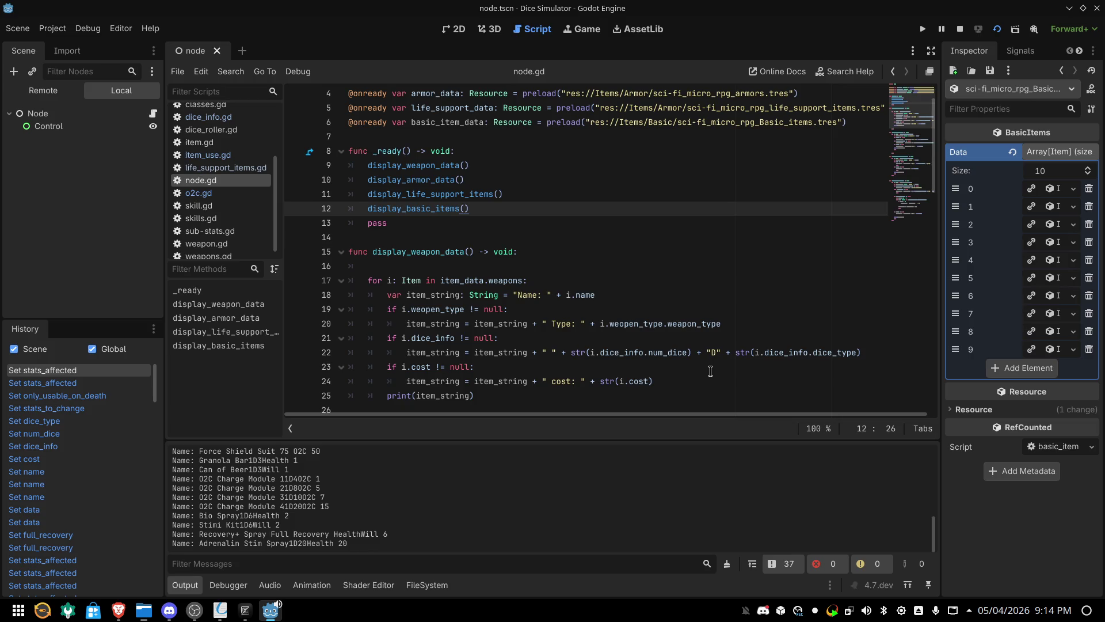
Escape the & in line 70's separator with two backslashes and run the current scene
scroll(711, 371, "down", 18)
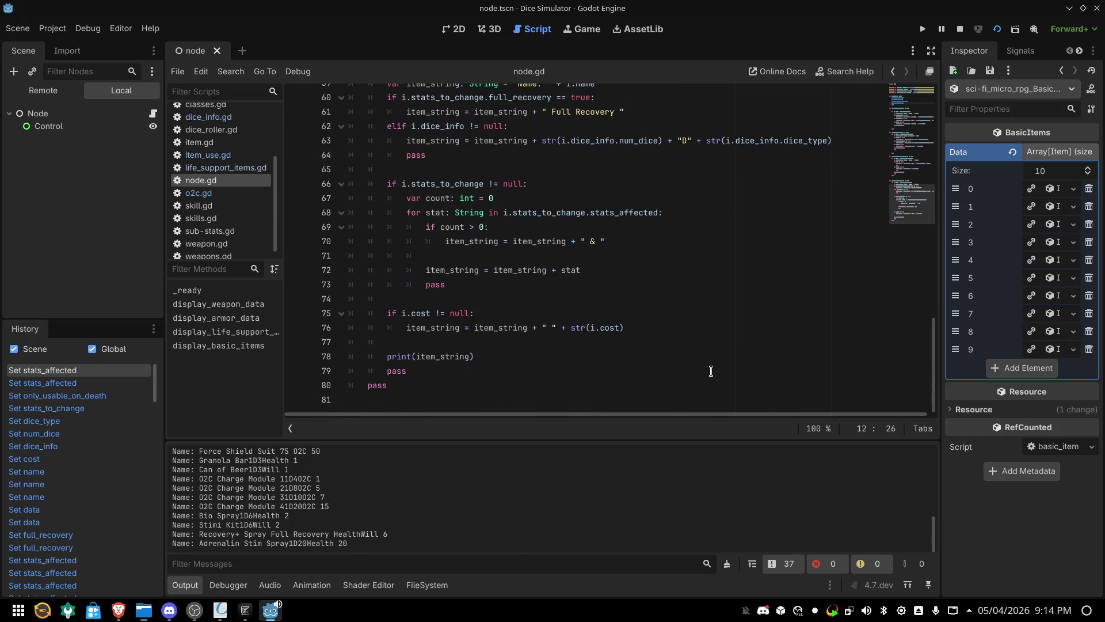
scroll(711, 371, "up", 1)
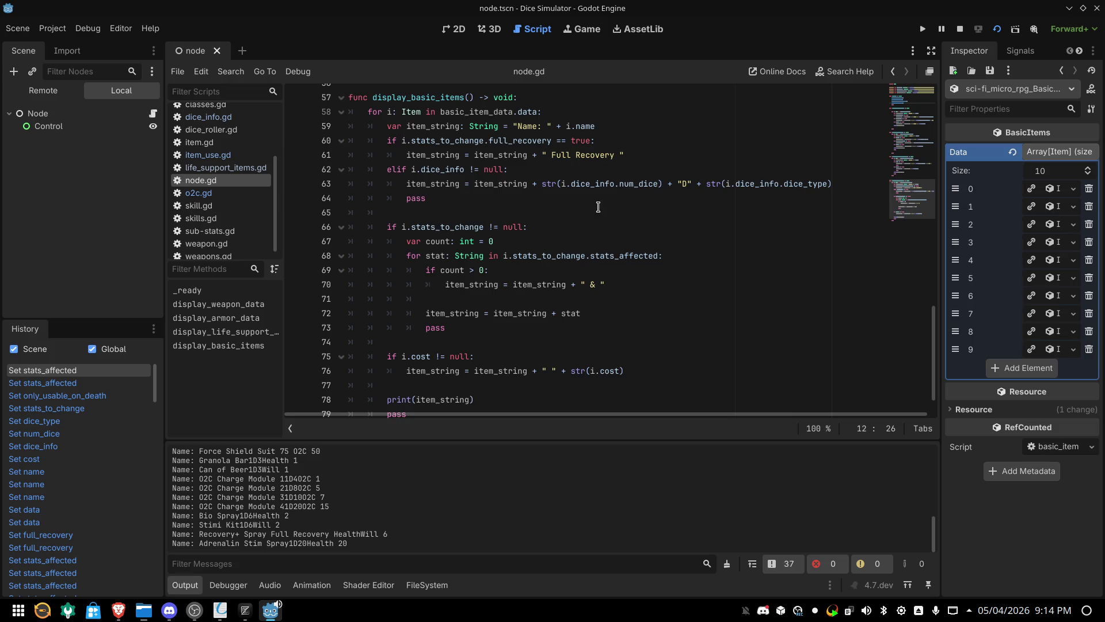
scroll(600, 195, "up", 1)
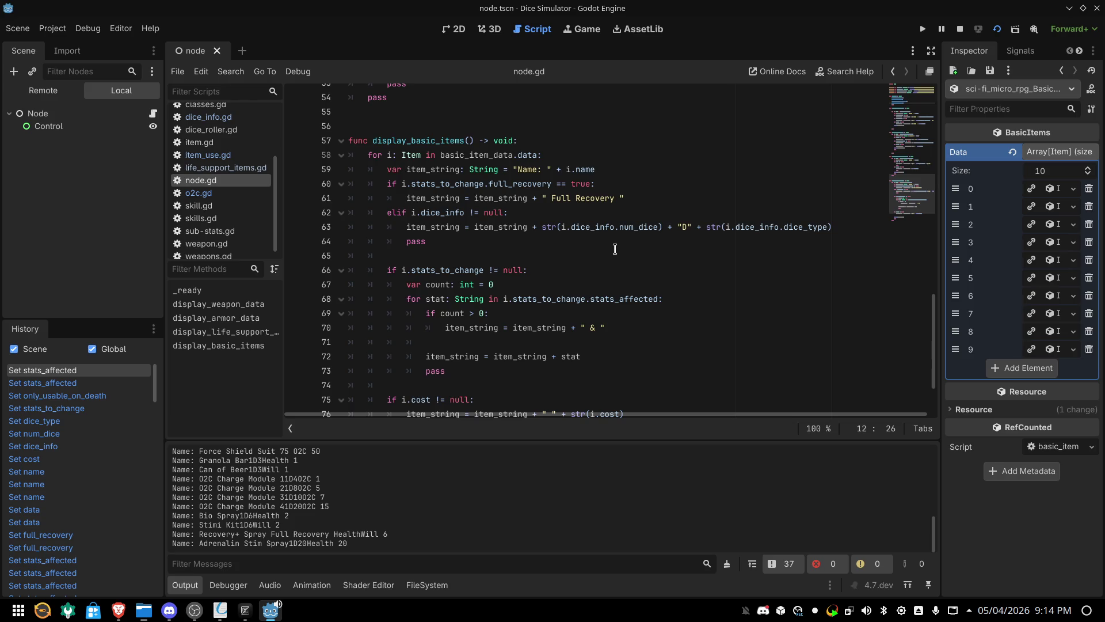
scroll(615, 248, "down", 1)
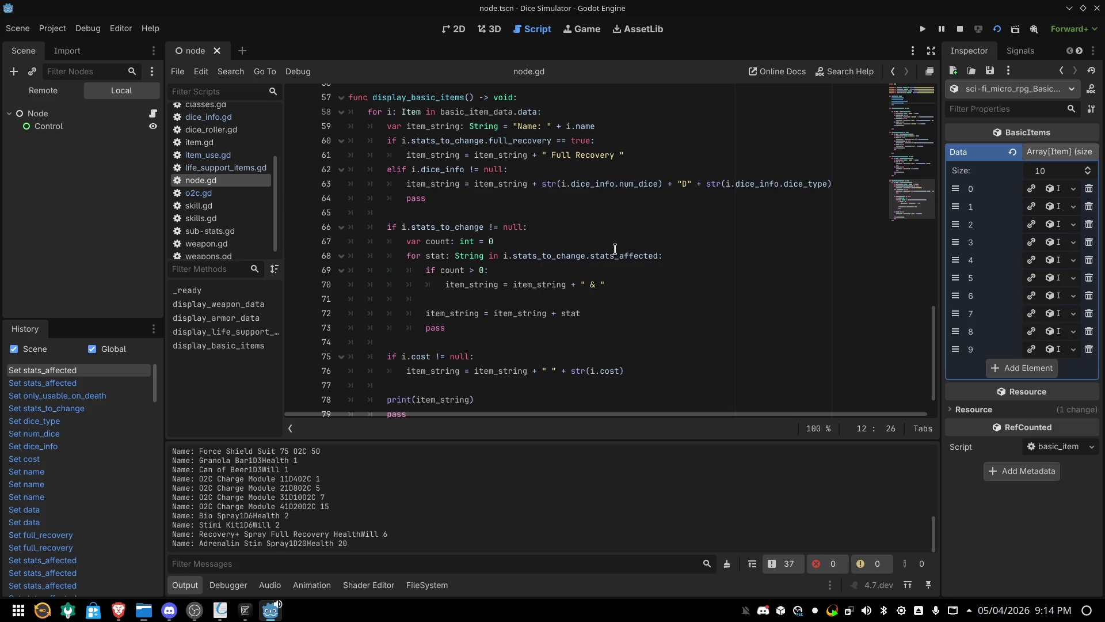
mouse_move(630, 253)
left_click(588, 285)
type("\\")
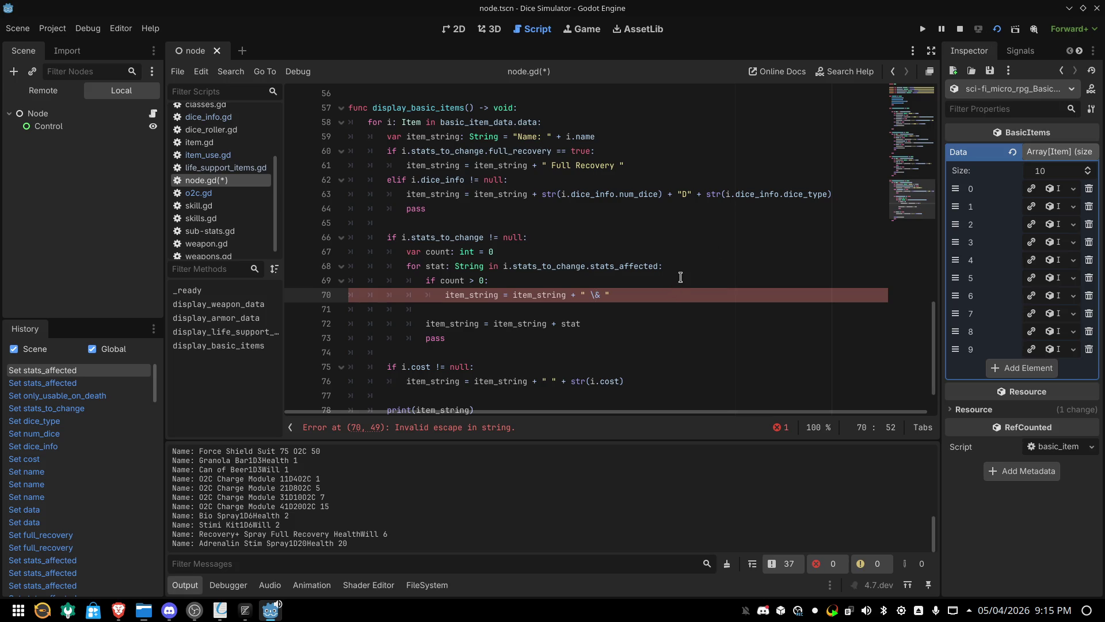
type("\\")
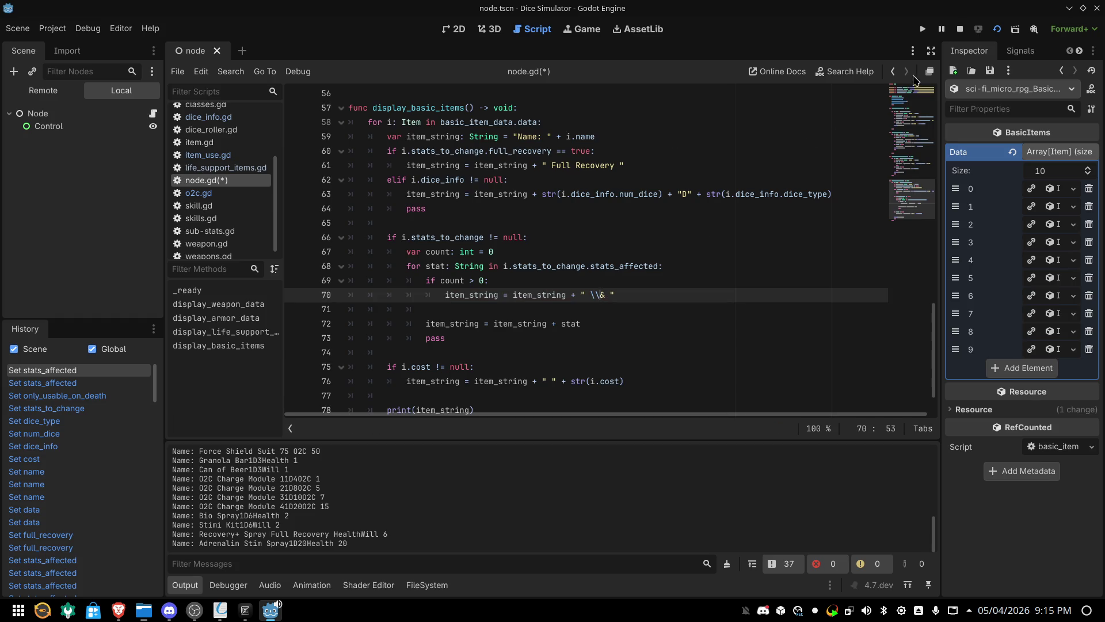
left_click(993, 32)
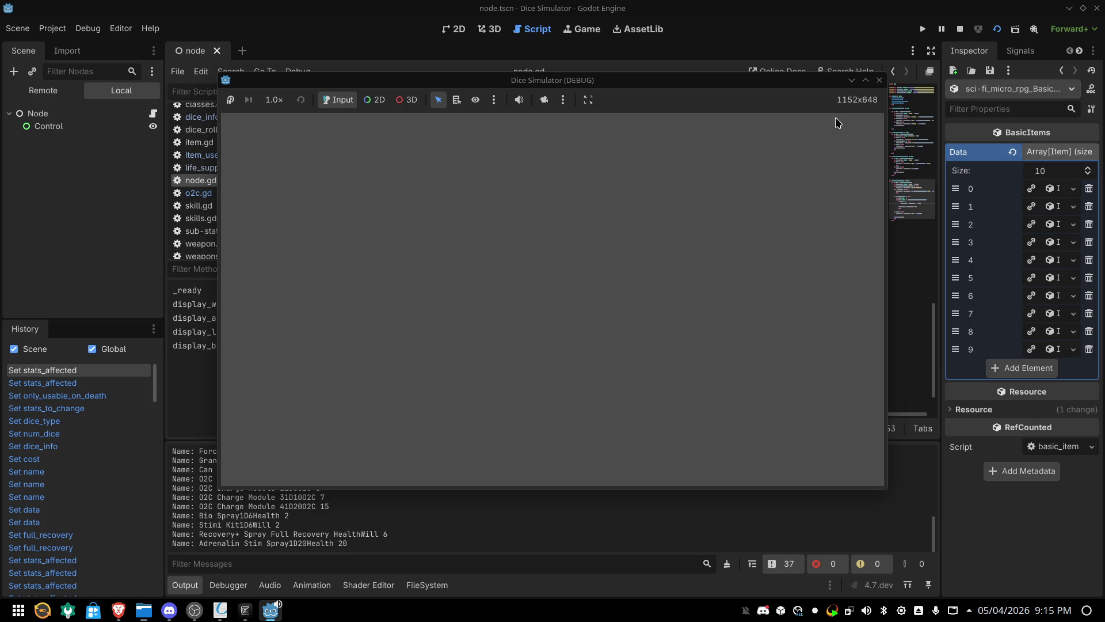
Replace the backslashes on line 70 with the word 'and', then test-run and close the scene
left_click(878, 81)
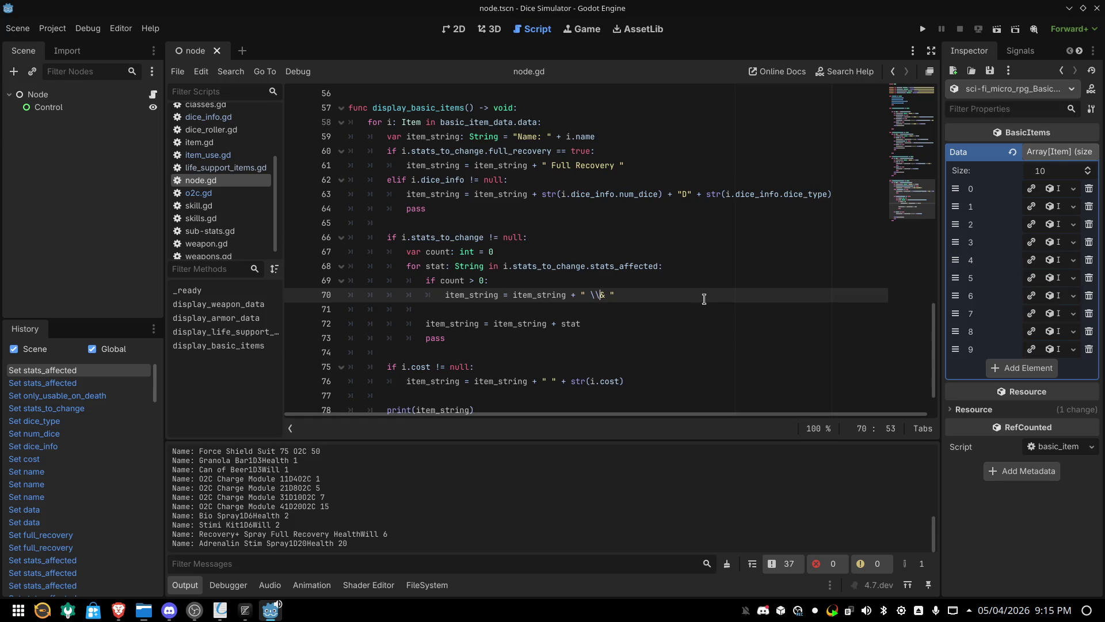
key("BackSpace")
key("BackSpace")
type("and")
left_click(1000, 33)
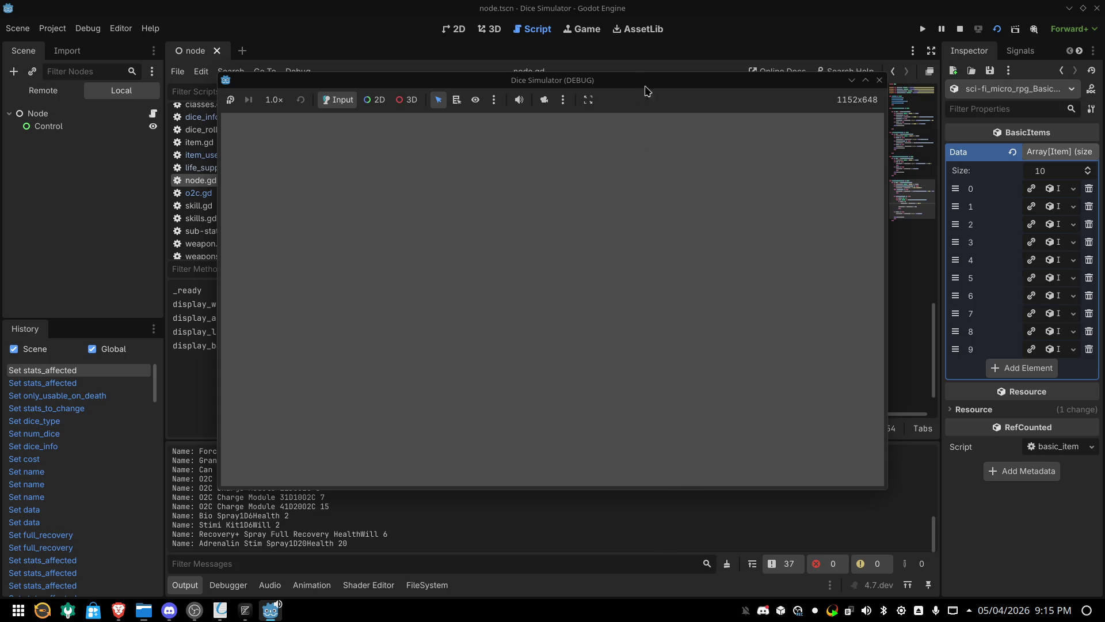
left_click(879, 80)
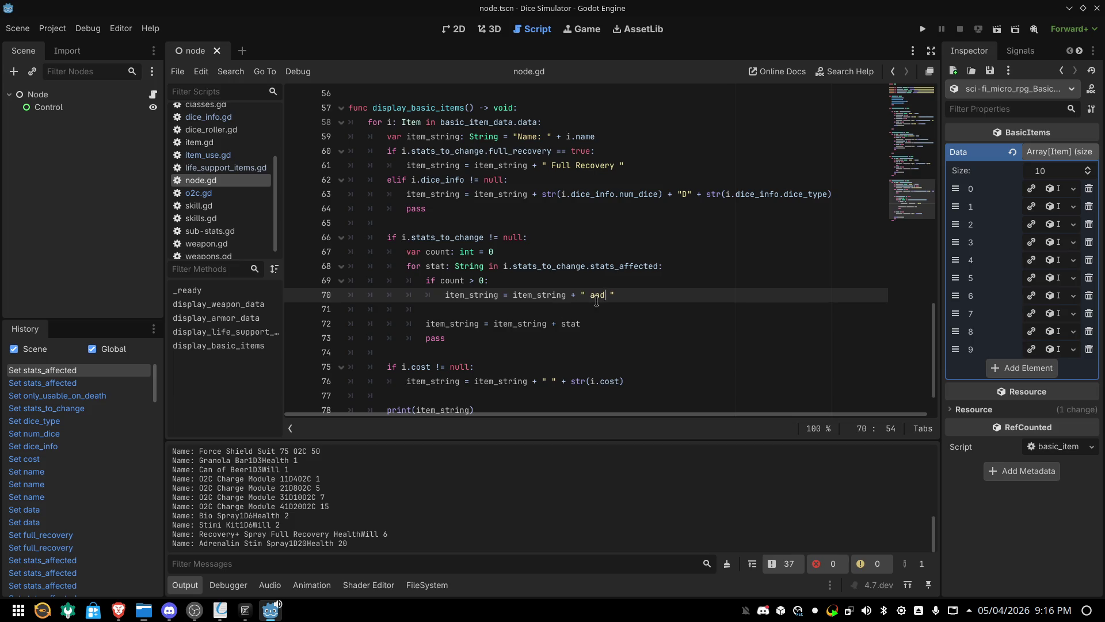
Put '&' back as the separator on line 70 and add 'count += 1' after print(item_string)
key("BackSpace")
key("BackSpace")
key("BackSpace")
type("&")
scroll(434, 354, "down", 1)
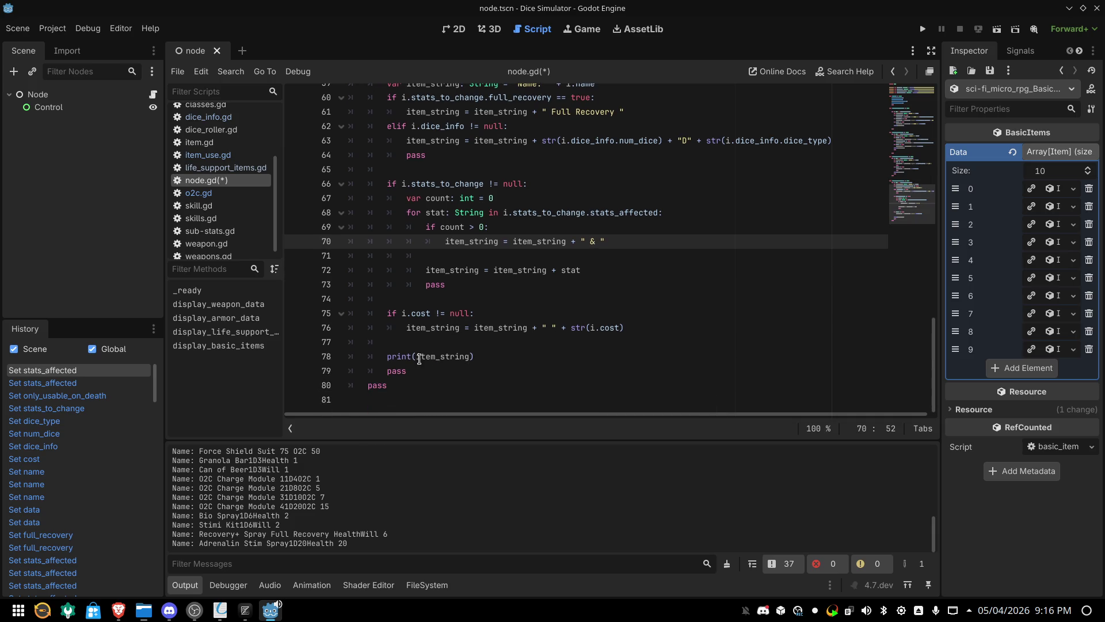
left_click(487, 357)
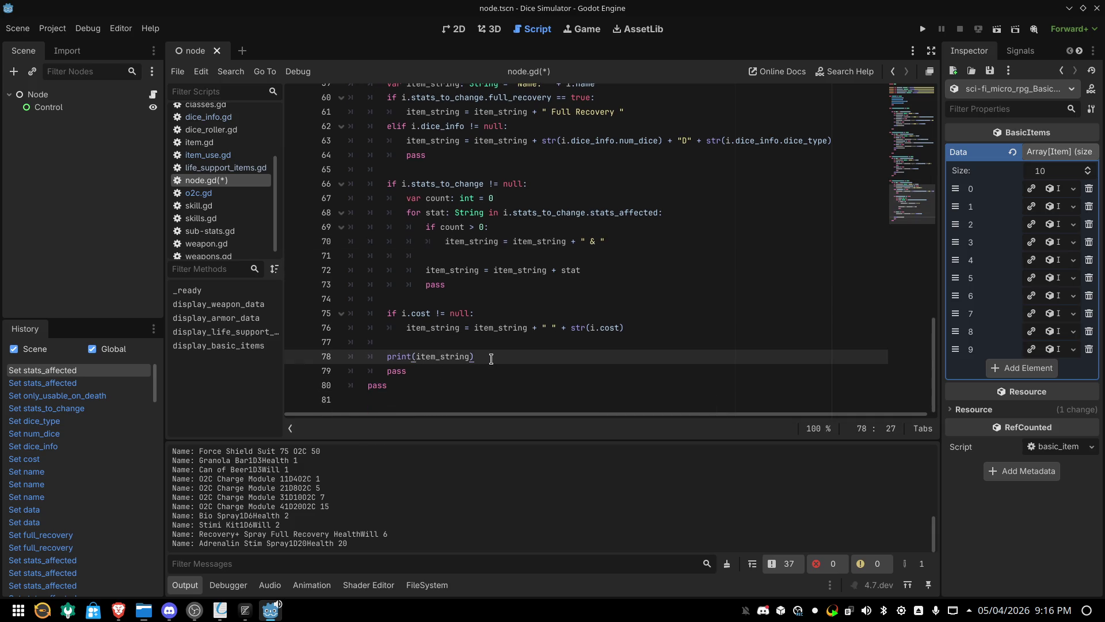
scroll(519, 347, "up", 1)
scroll(519, 347, "down", 1)
key("Return")
type("count")
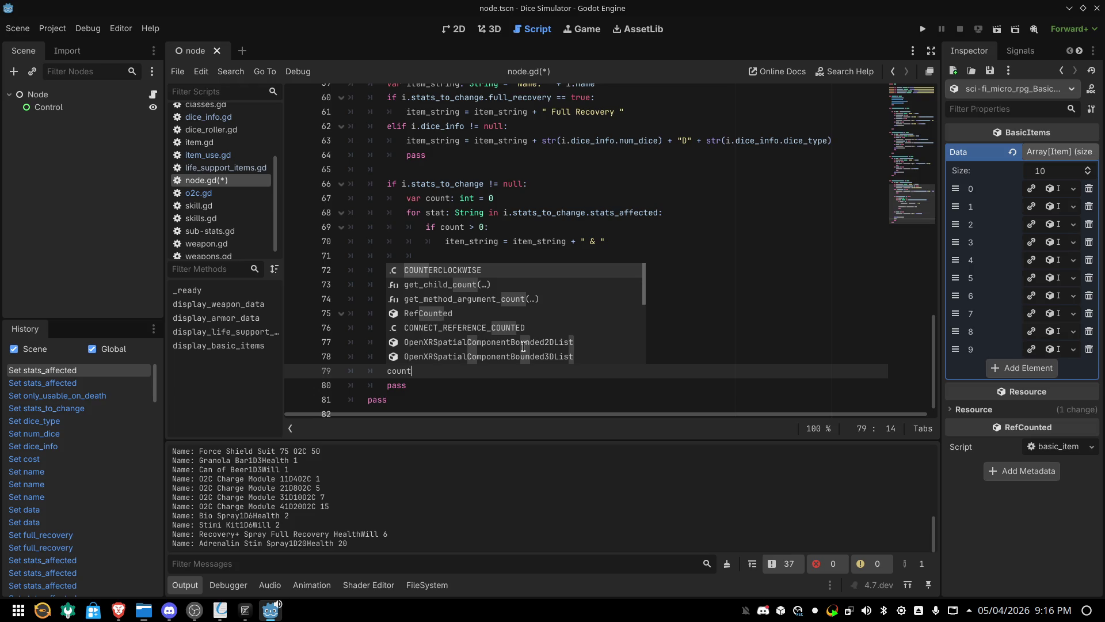
type(" += 1")
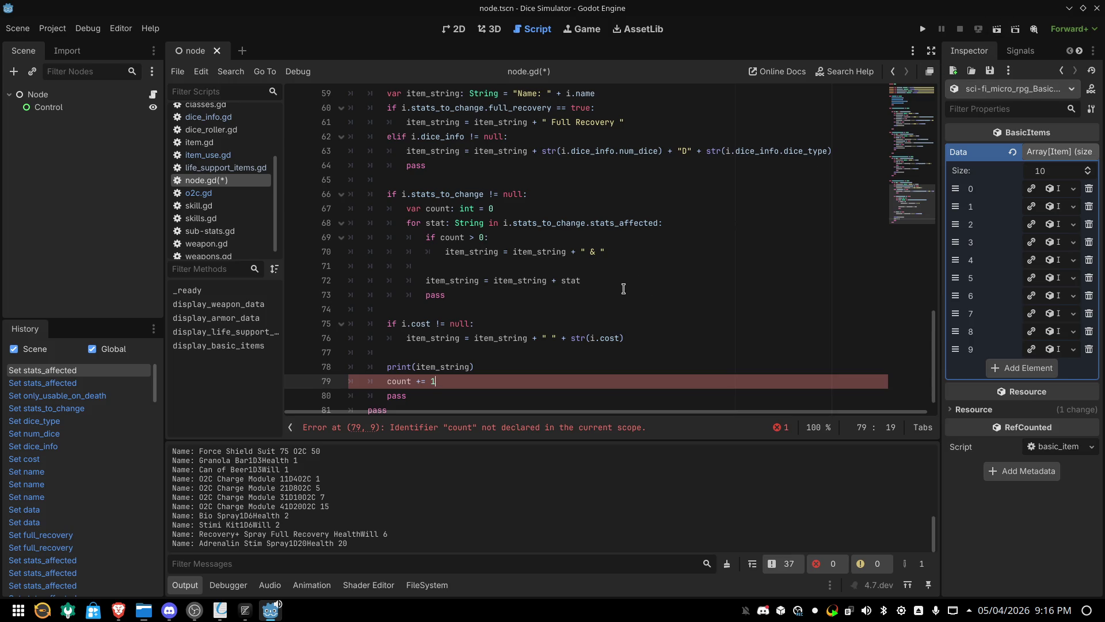
Cut the misplaced 'count += 1' line and open a new line after the stat concatenation on line 72
scroll(623, 288, "up", 2)
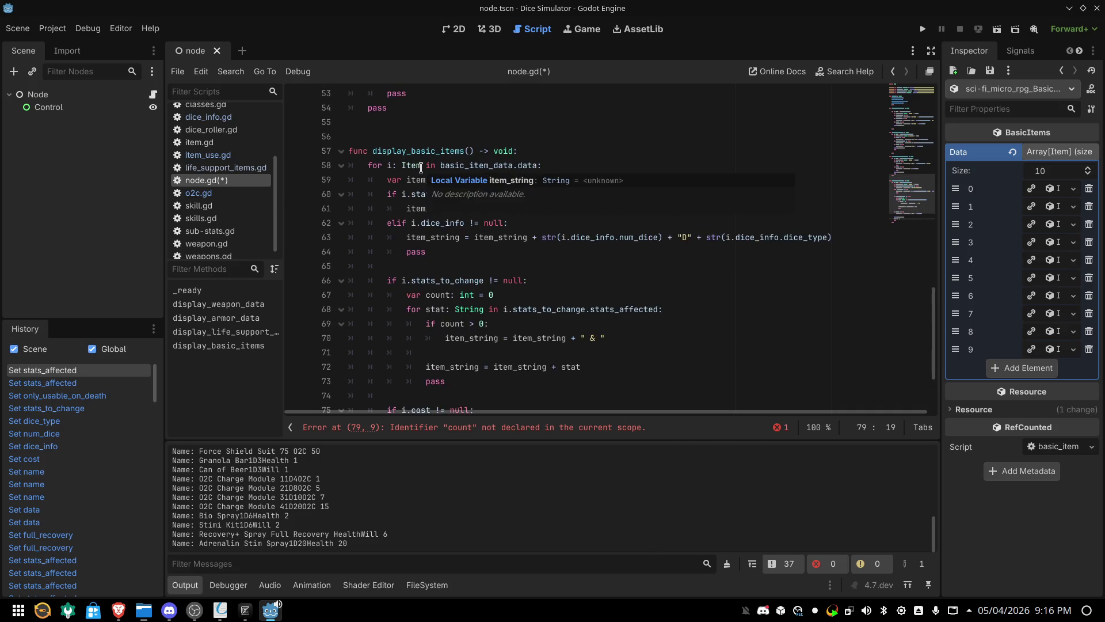
scroll(421, 168, "up", 1)
scroll(492, 167, "down", 3)
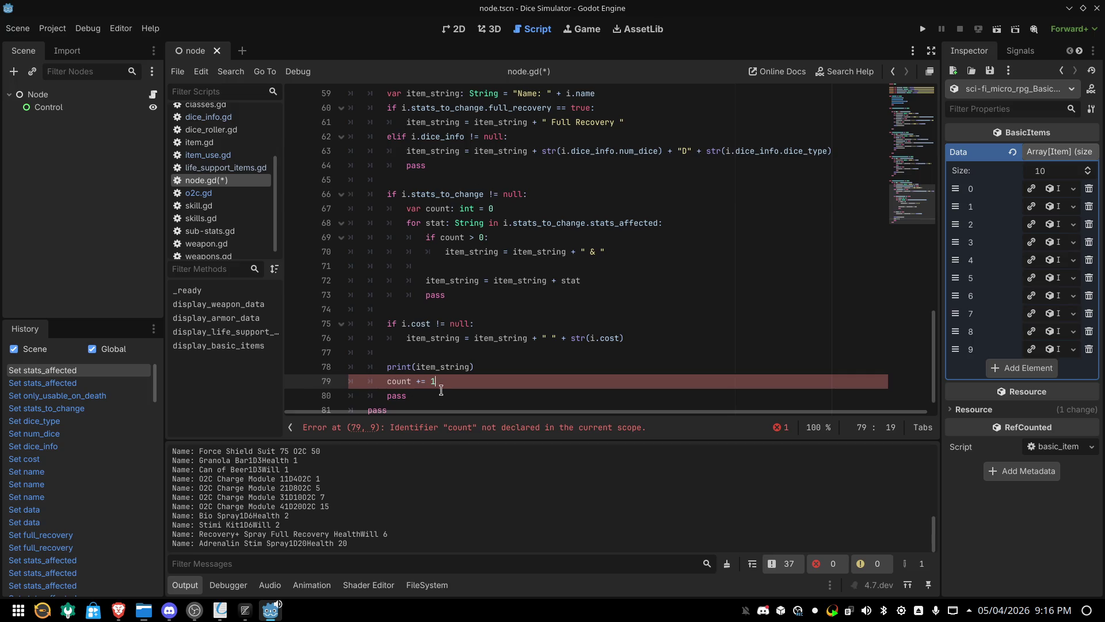
left_click_drag(436, 381, 387, 381)
right_click(391, 382)
left_click(413, 424)
left_click(607, 284)
key("Return")
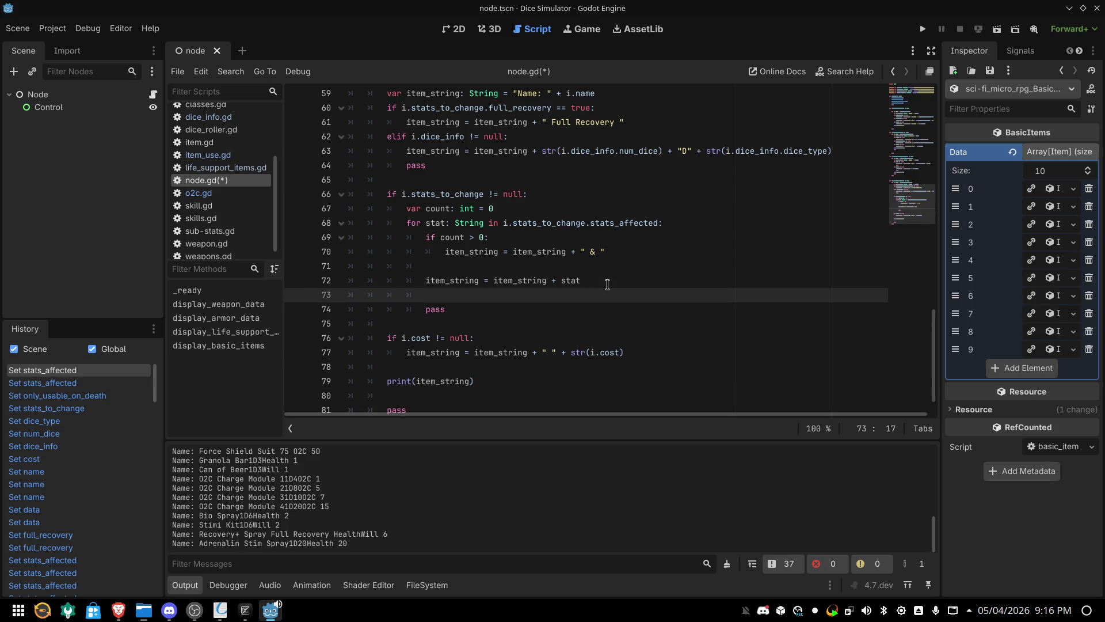
Paste 'count += 1' into the stats loop on line 73 and run to see 'Health & Will'
key("ctrl+v")
left_click(997, 37)
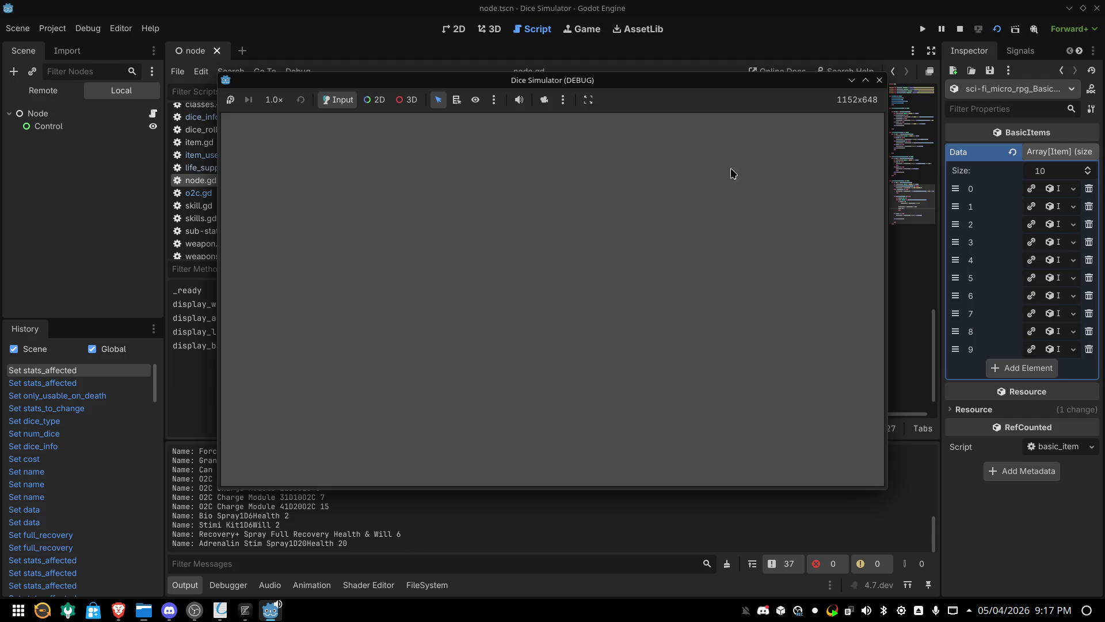
left_click(959, 28)
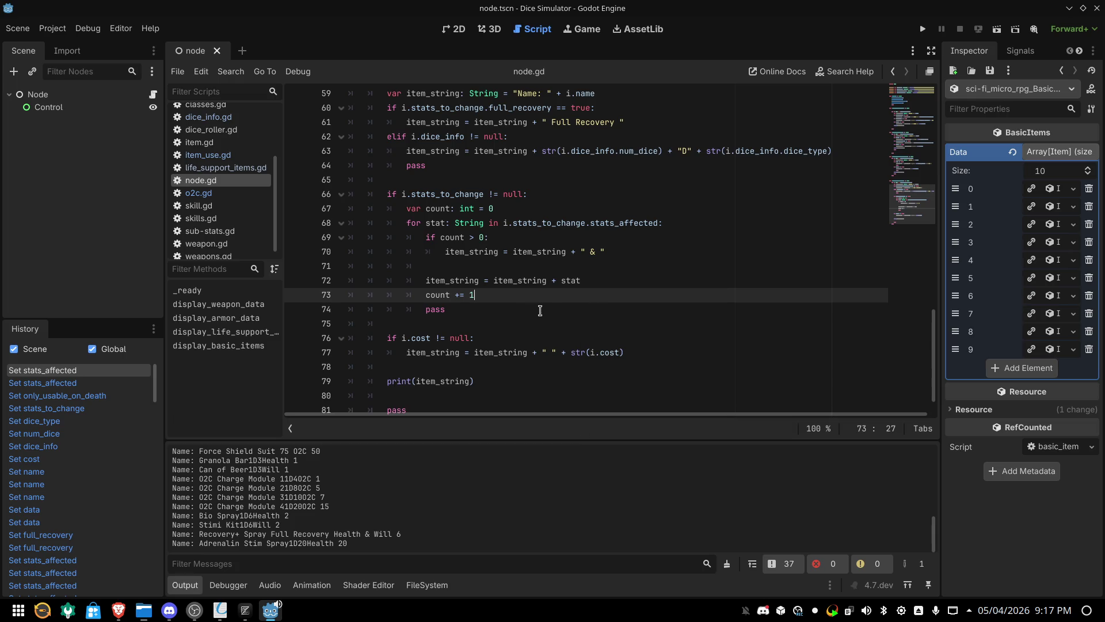
left_click(562, 283)
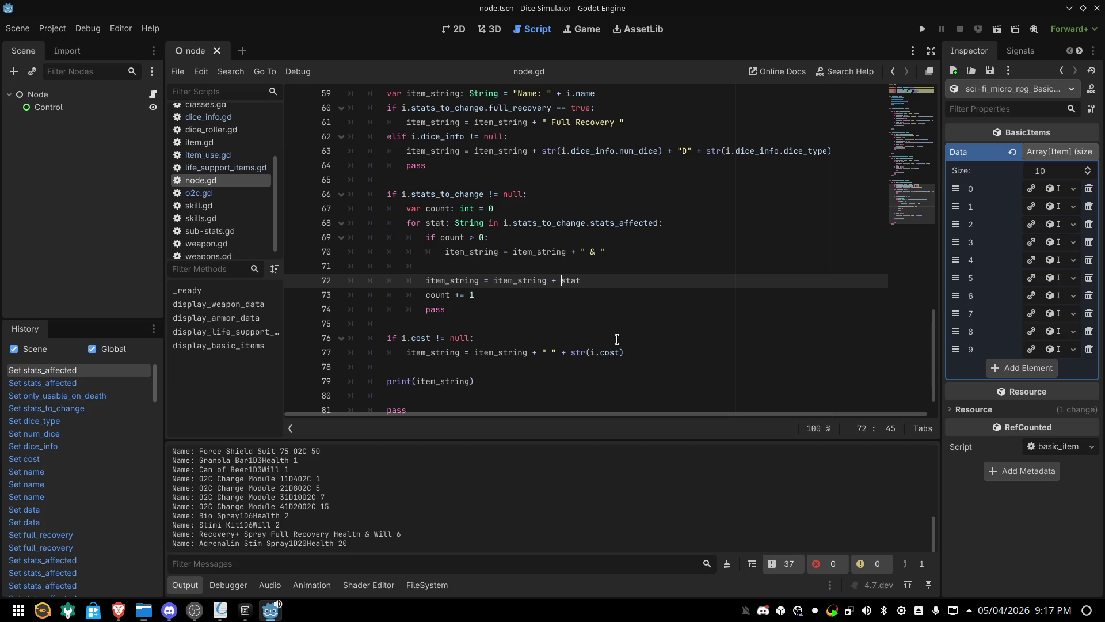
Insert '" " +' before stat on line 72, run the scene, and review the printed items
type("\"")
type(" \" +")
left_click(996, 28)
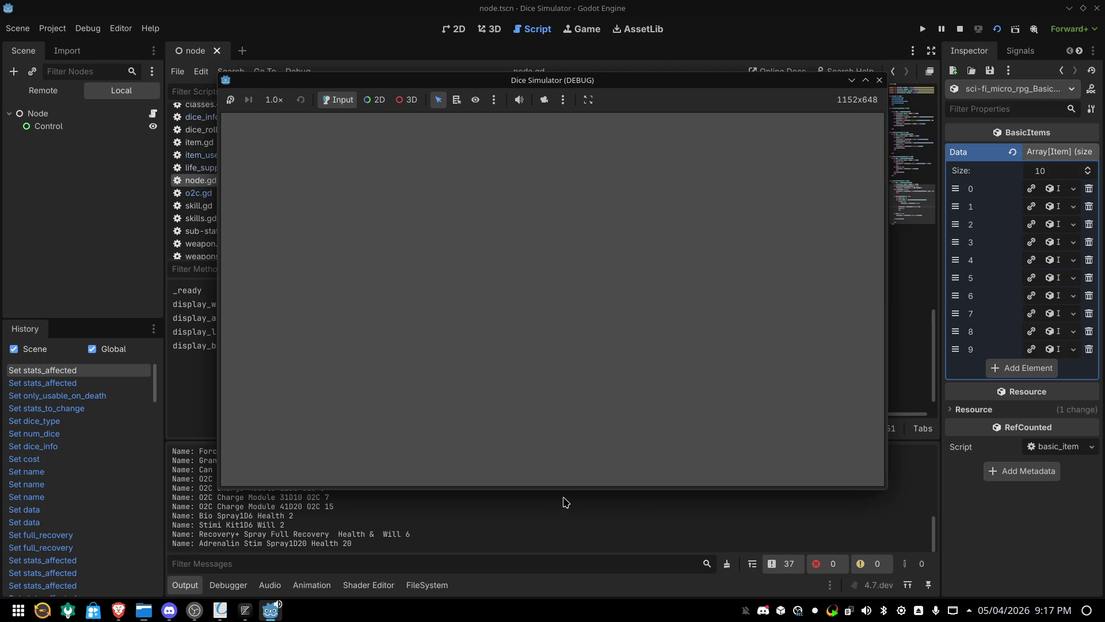
left_click_drag(562, 499, 586, 461)
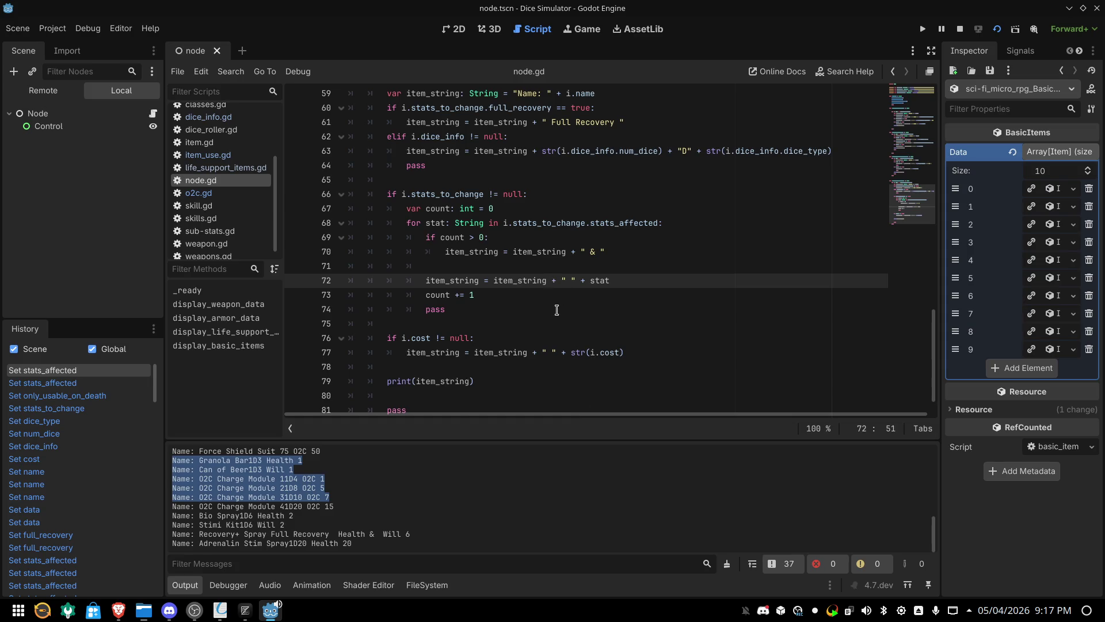
left_click(552, 281)
Add a second '" "' before stat on line 72, fix the missing '+', and rerun
type("\"")
left_click(998, 25)
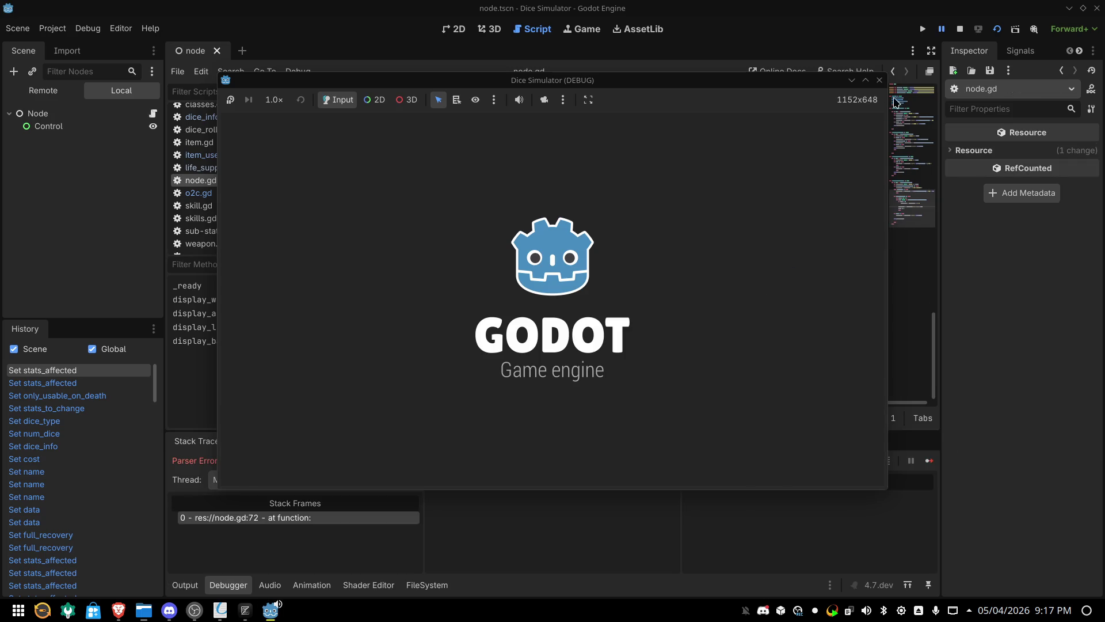
left_click(879, 80)
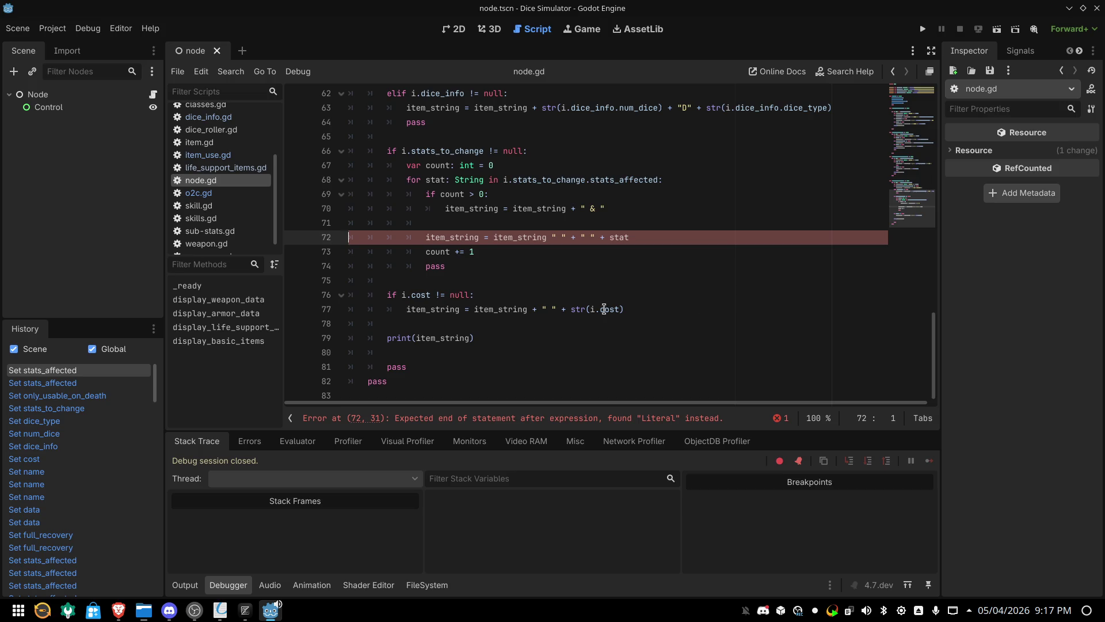
left_click(549, 237)
type("+")
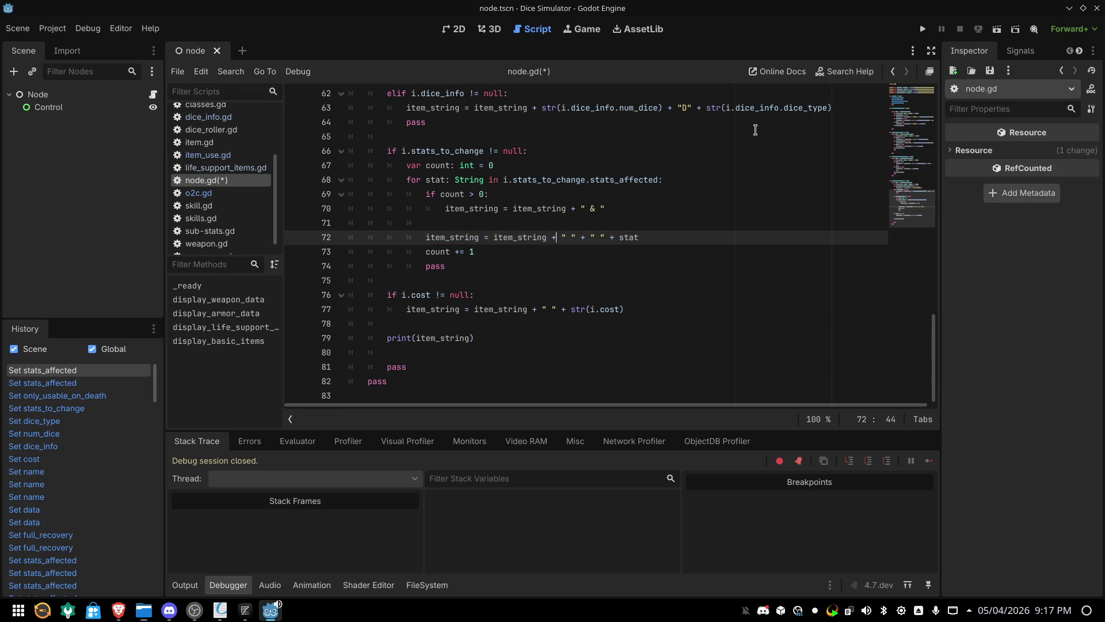
left_click(1002, 29)
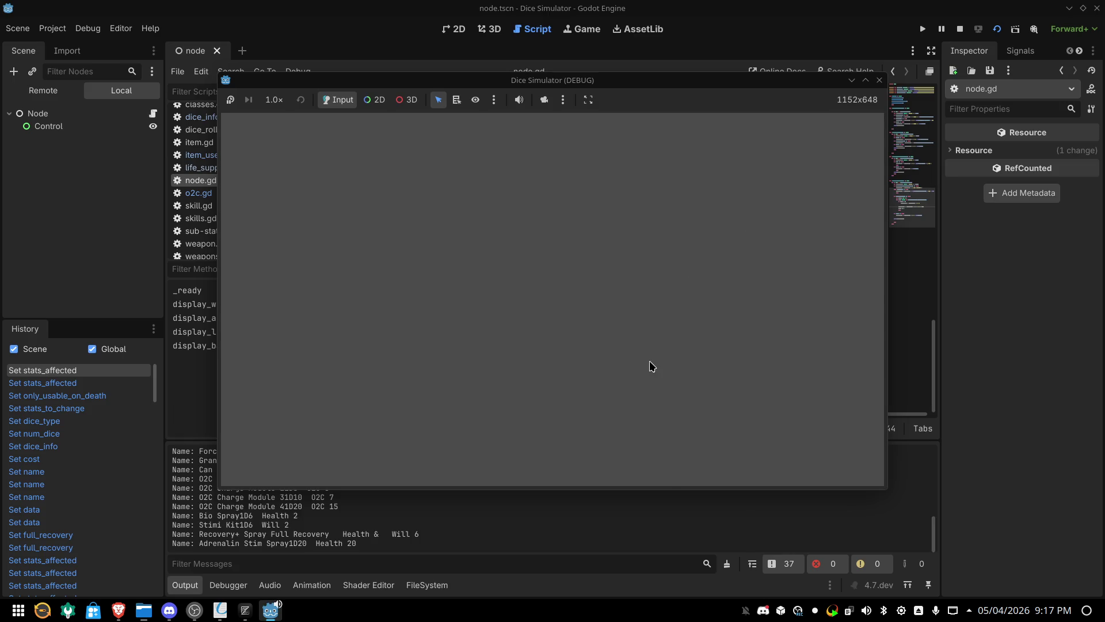
left_click(587, 507)
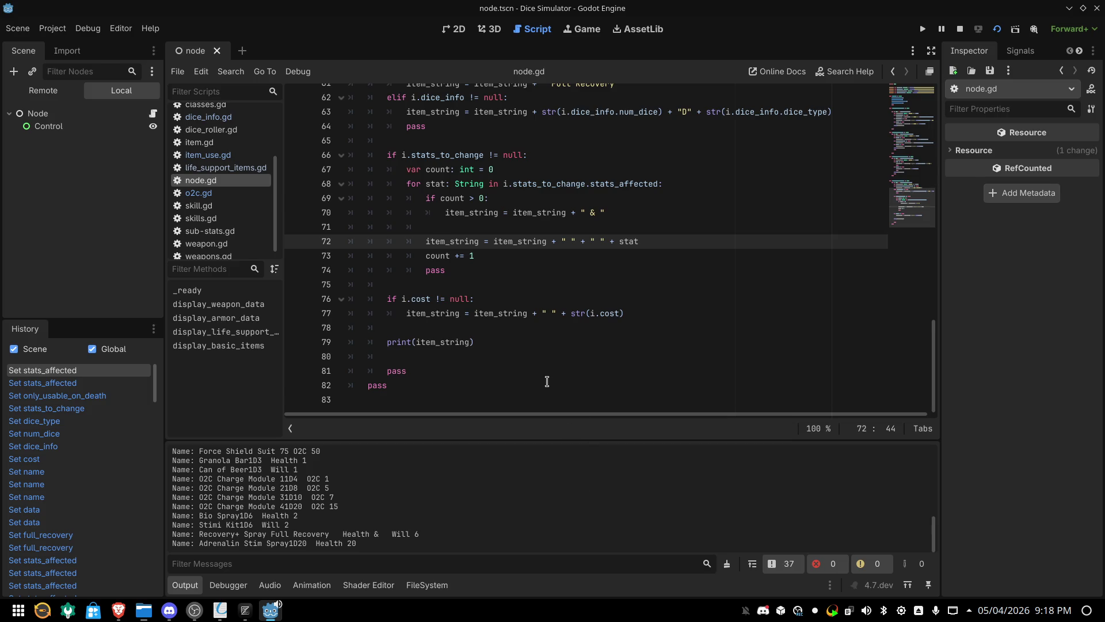
scroll(523, 281, "up", 2)
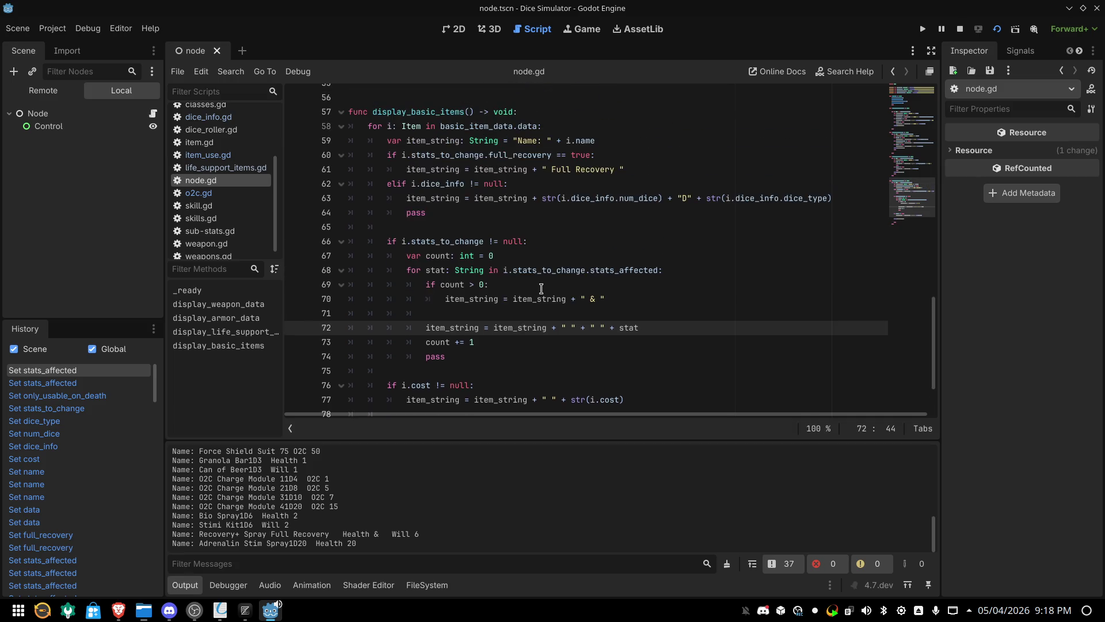
Remove the extra space string before stat on line 72
left_click(581, 328)
key("BackSpace")
key("BackSpace")
key("BackSpace")
scroll(626, 251, "down", 1)
scroll(627, 251, "up", 1)
Append '+ " "' after i.name on line 59 and run to get 'Granola Bar 1D3 Health 1'
left_click(613, 141)
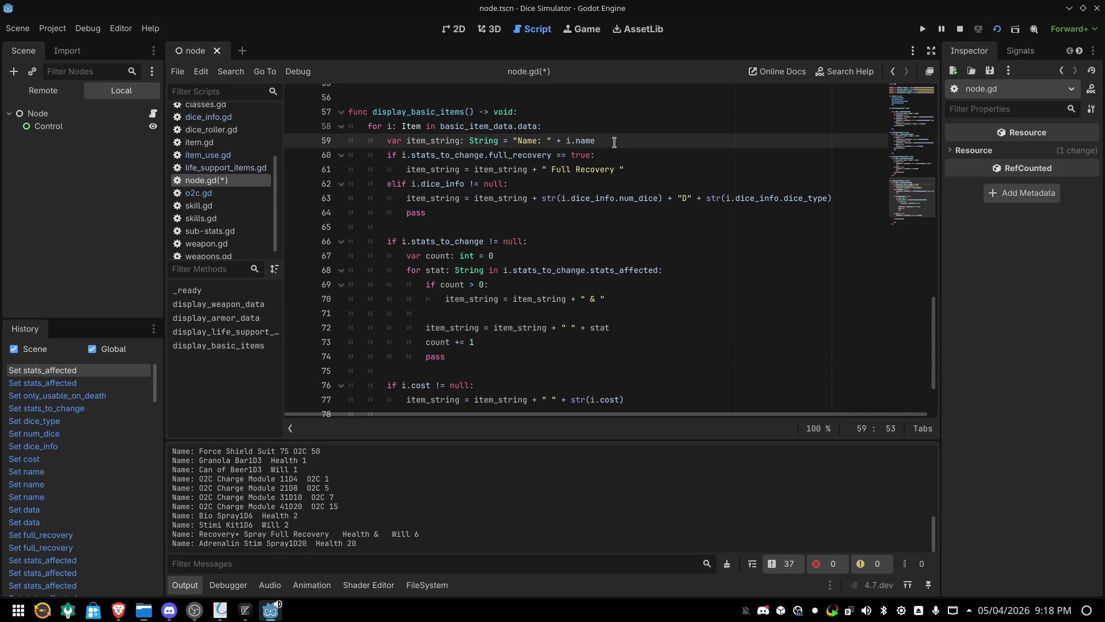
type("+\"")
left_click(996, 30)
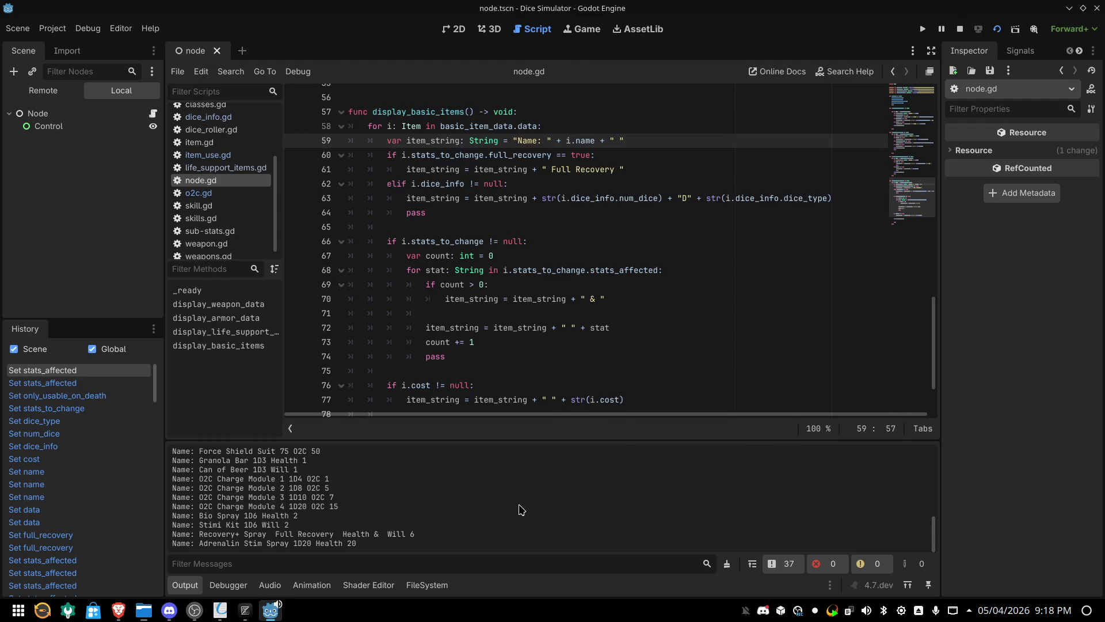
scroll(440, 482, "up", 2)
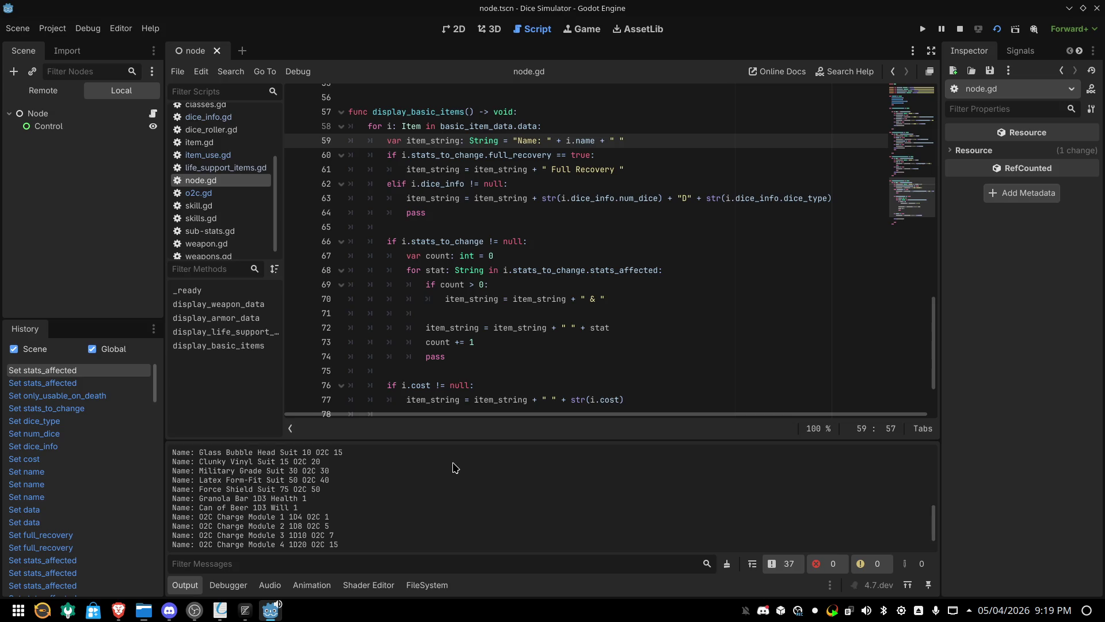
Scroll the Output panel down to the Recovery+ Spray and Adrenalin Stim Spray lines
scroll(455, 468, "down", 2)
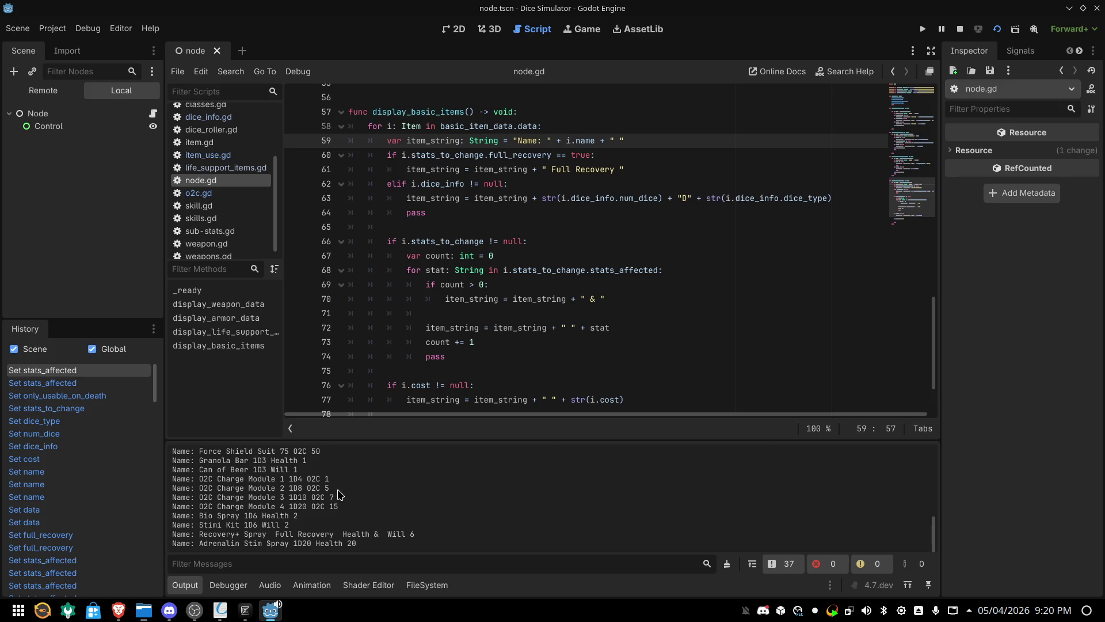
scroll(339, 494, "up", 10)
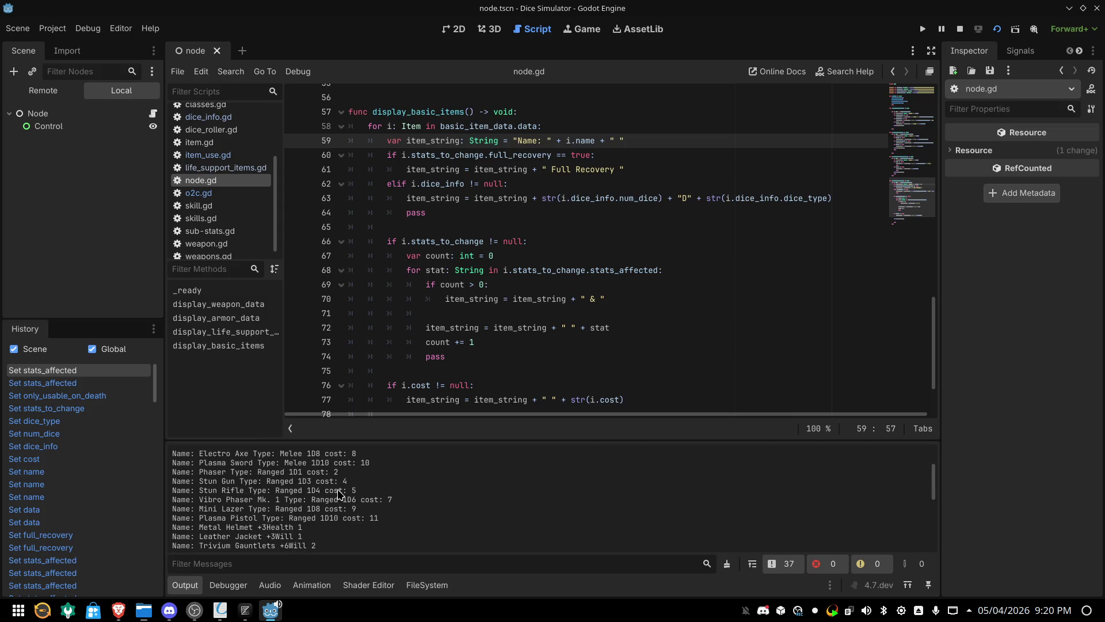
scroll(339, 492, "up", 3)
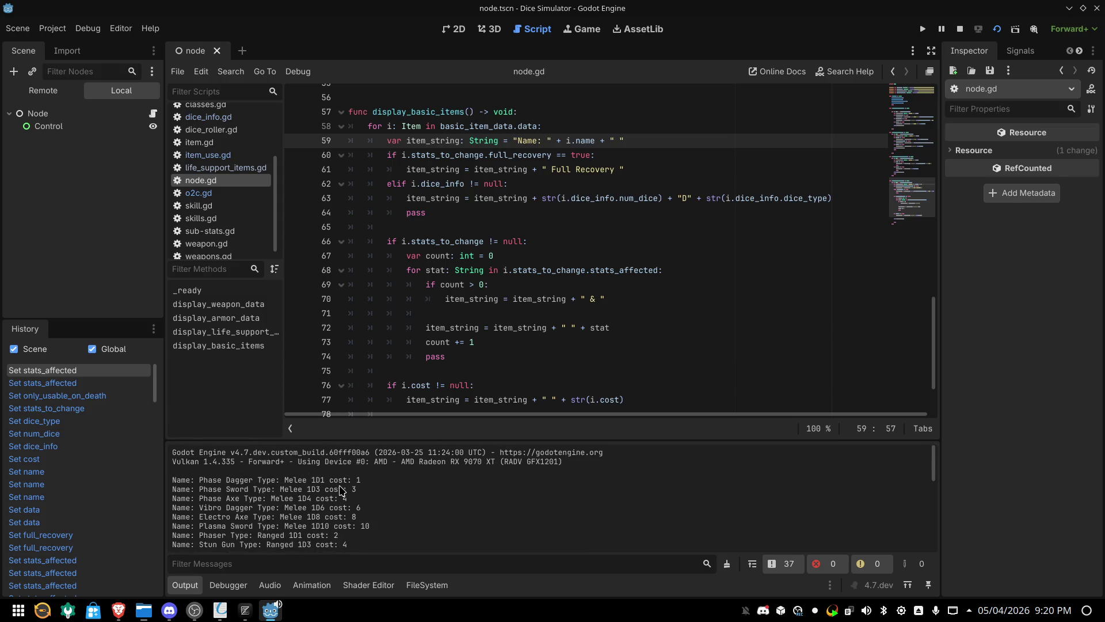
scroll(340, 489, "down", 2)
scroll(365, 488, "down", 1)
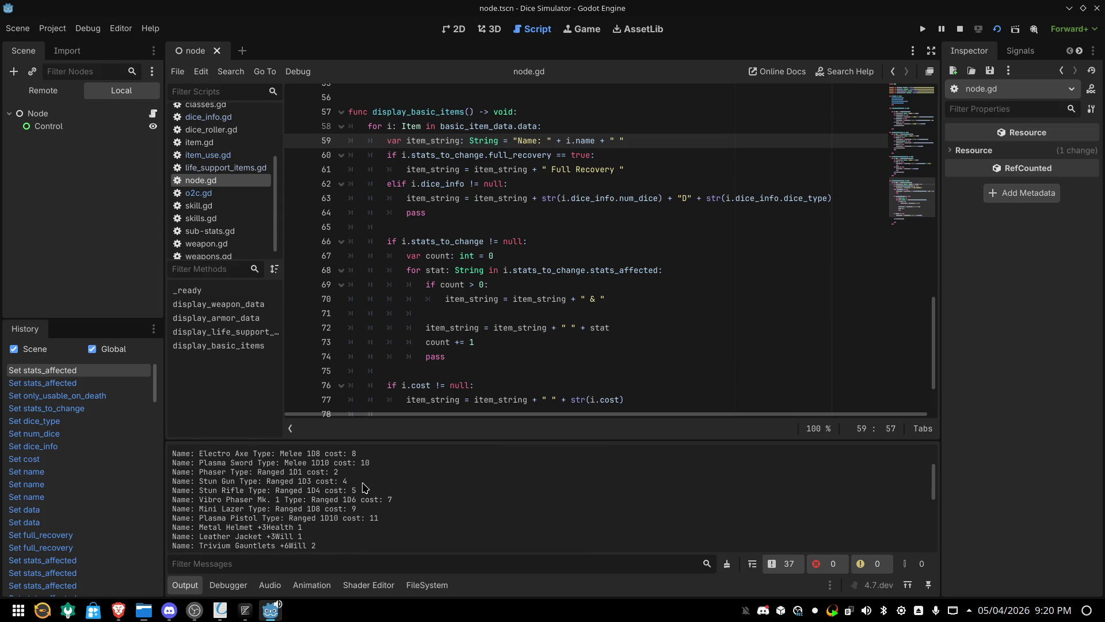
scroll(343, 506, "down", 3)
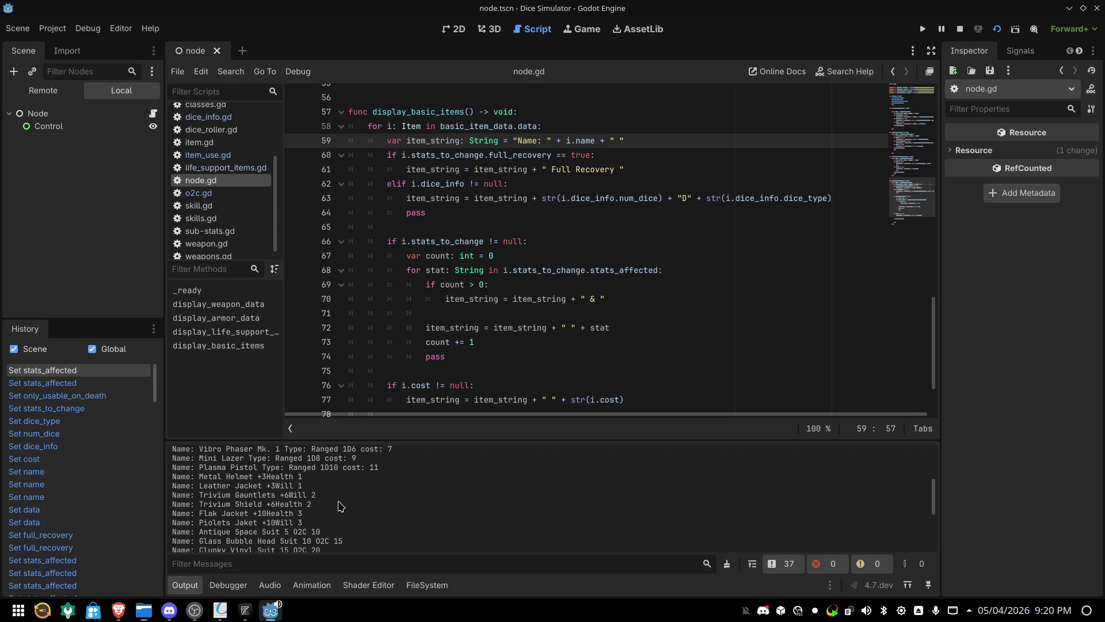
scroll(340, 506, "down", 1)
scroll(340, 506, "down", 2)
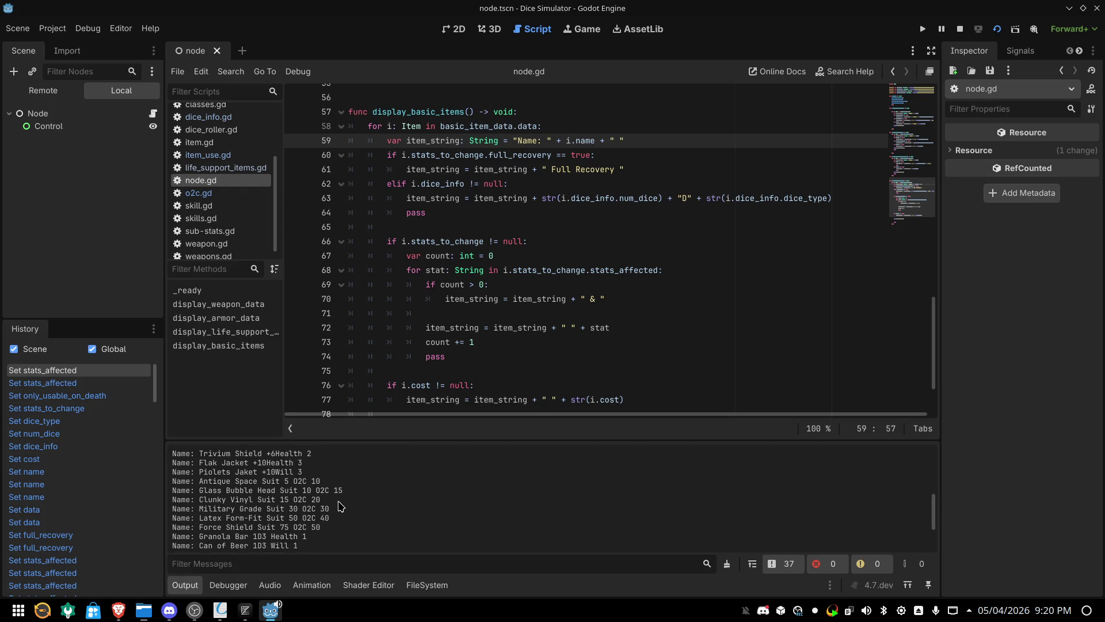
scroll(341, 506, "down", 2)
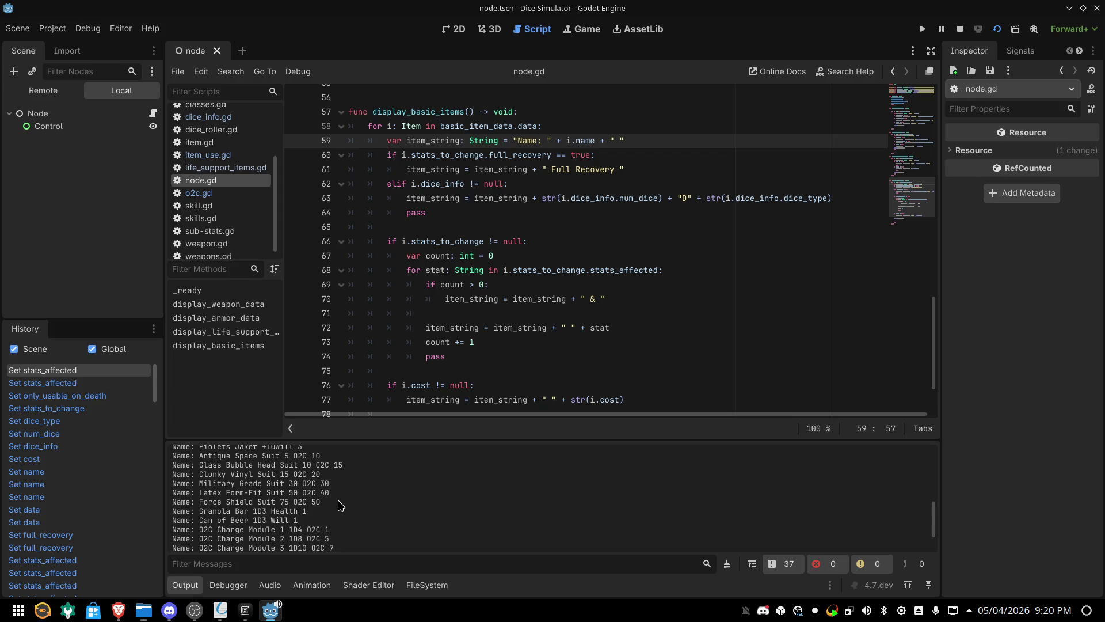
scroll(339, 505, "up", 2)
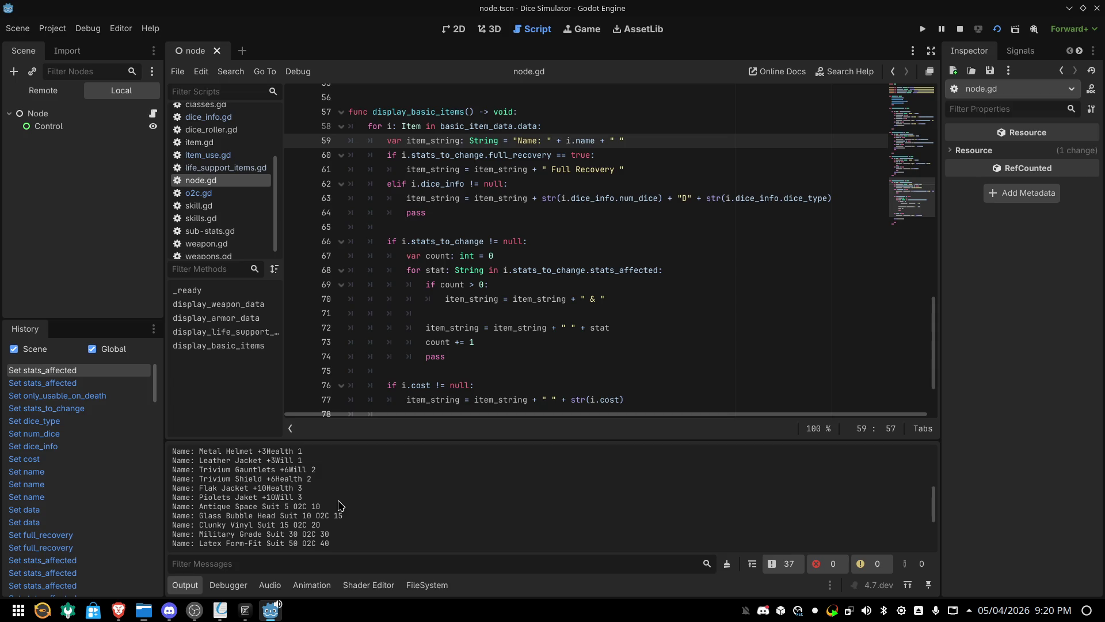
scroll(340, 505, "down", 1)
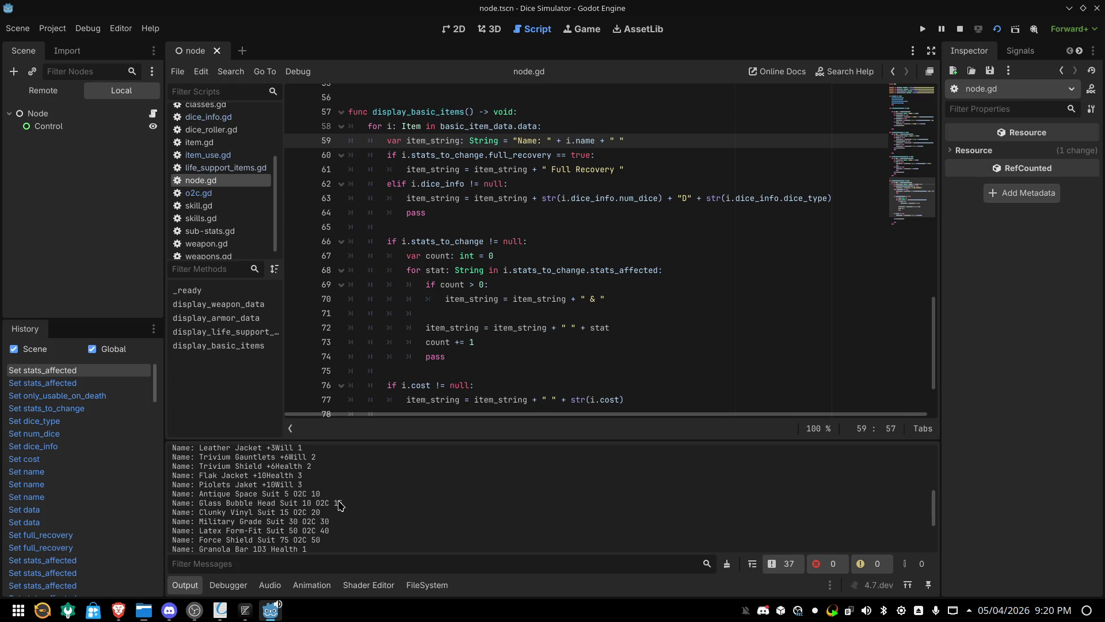
scroll(340, 505, "down", 1)
scroll(340, 505, "down", 1)
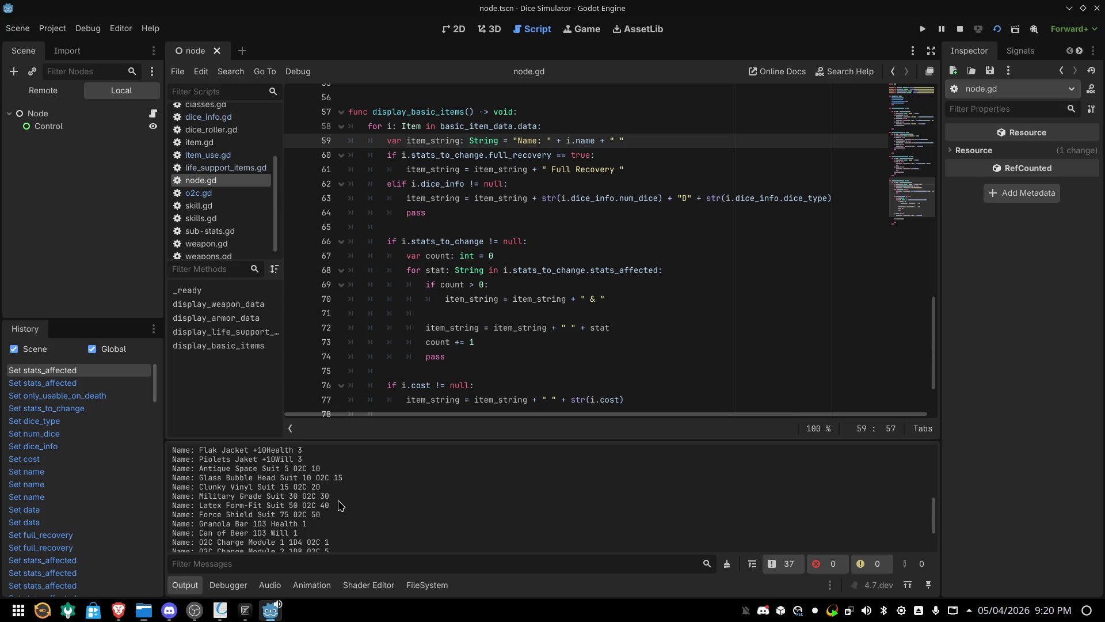
scroll(340, 505, "down", 2)
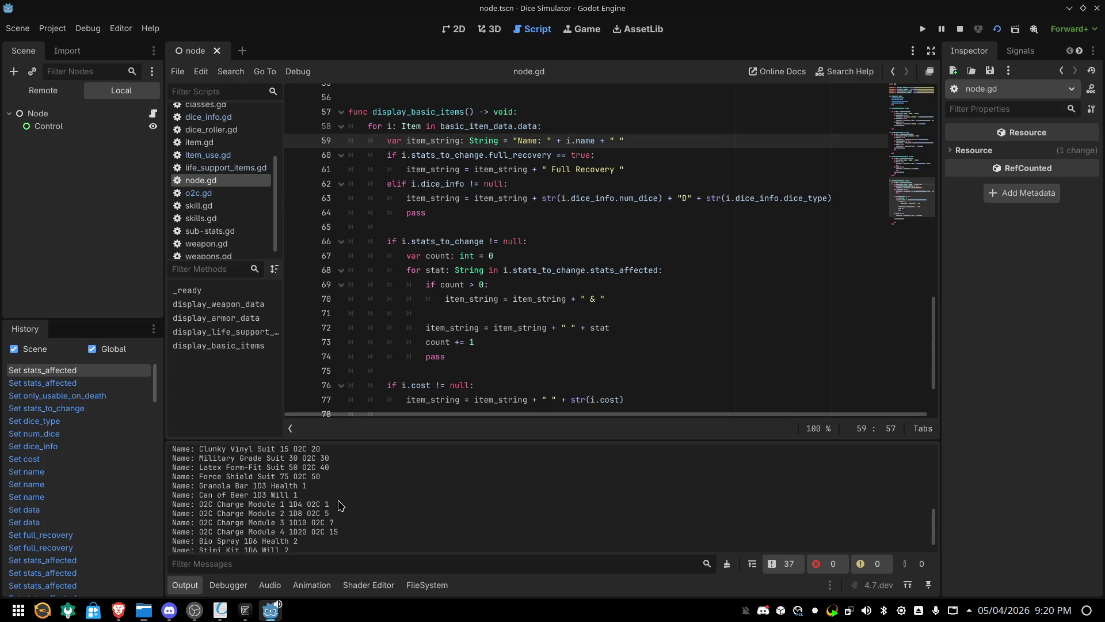
scroll(339, 505, "down", 2)
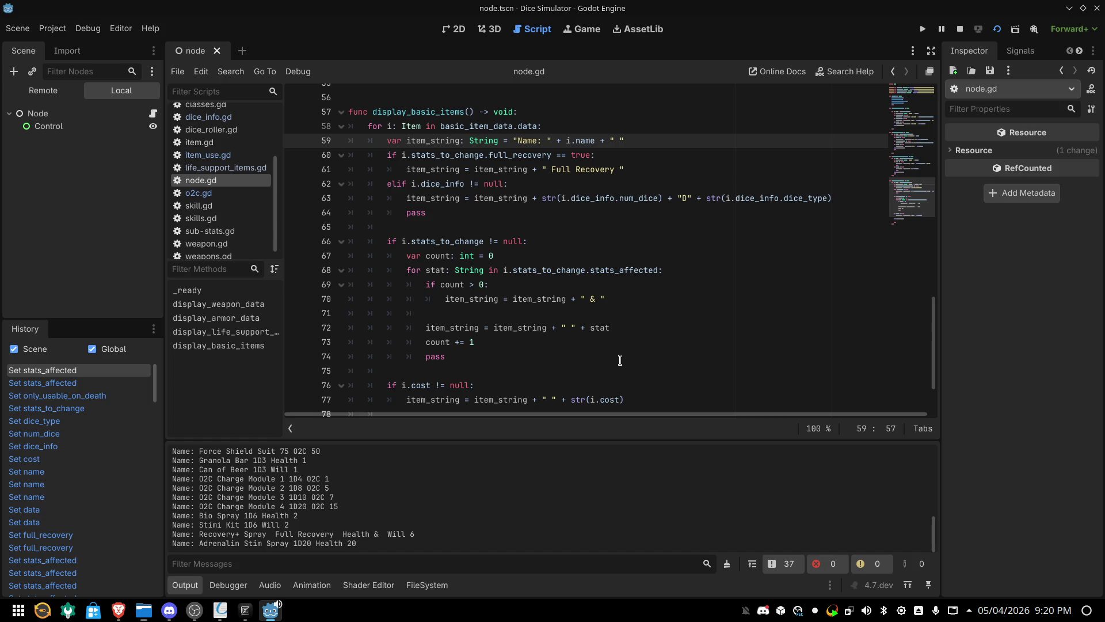
Delete the space after '&' on line 70 and rerun so stats print 'Health & Will 6'
left_click(596, 300)
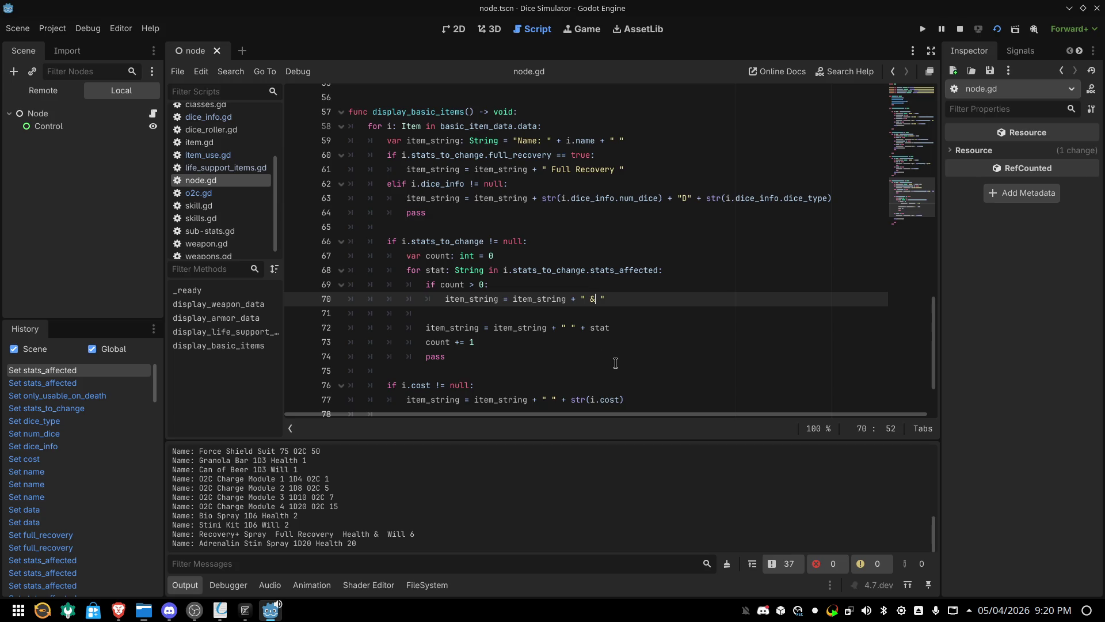
key("Delete")
left_click(997, 29)
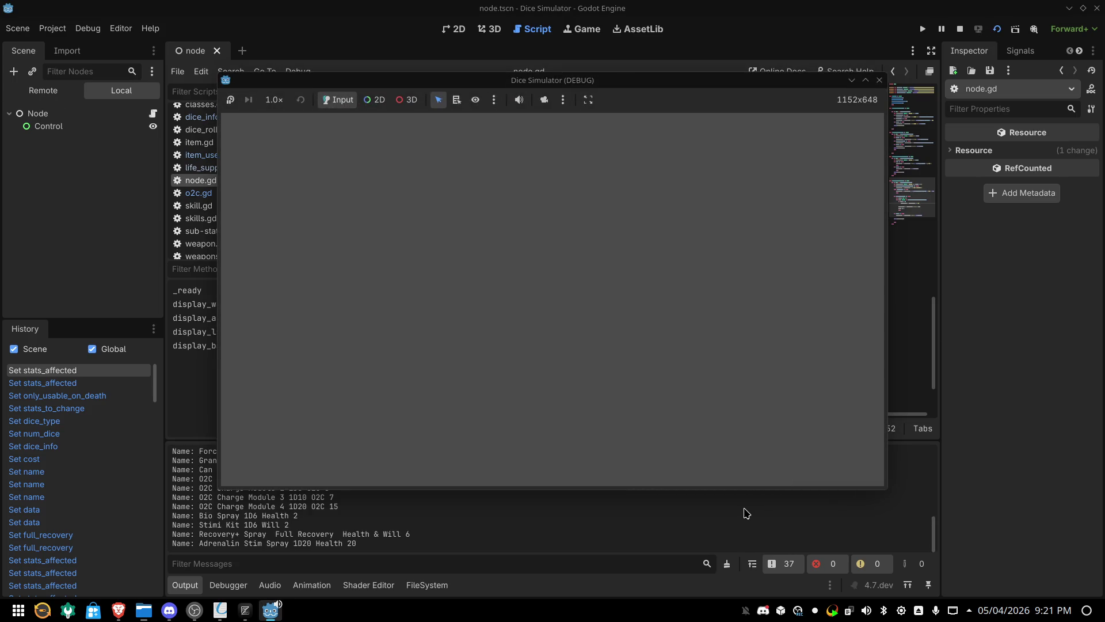
key("F8")
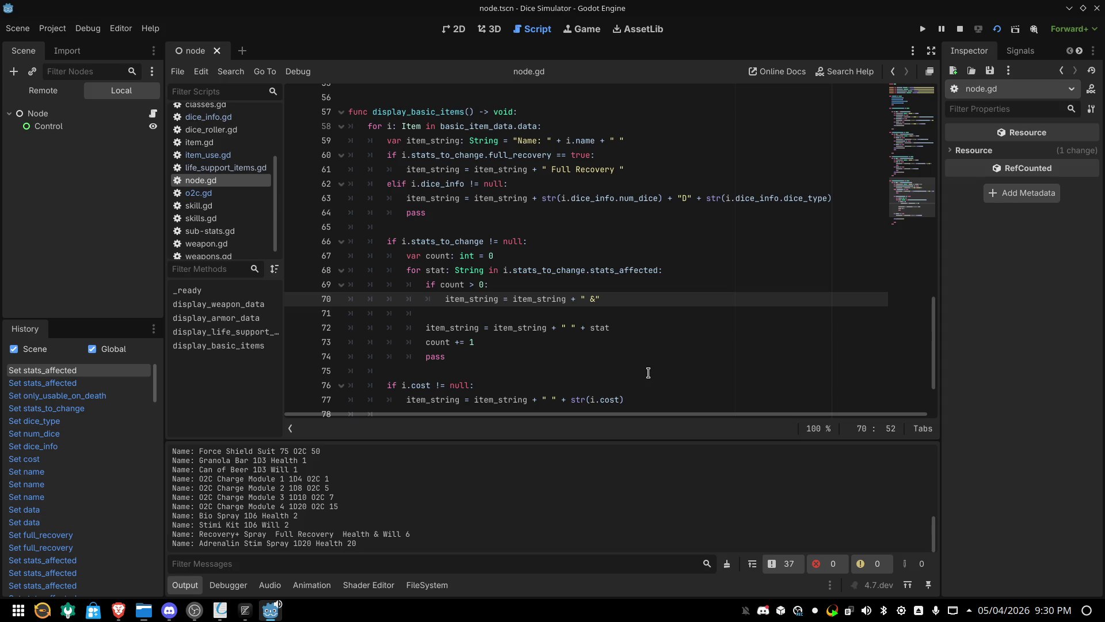
Scroll back up toward the top of the node.gd script
scroll(650, 369, "up", 14)
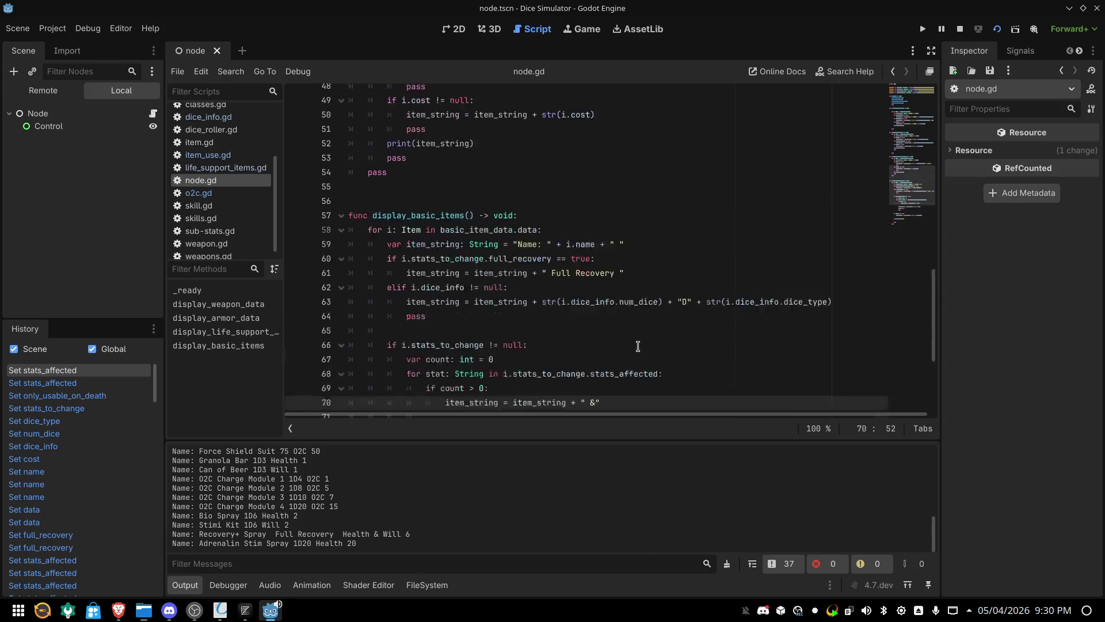
scroll(638, 345, "up", 5)
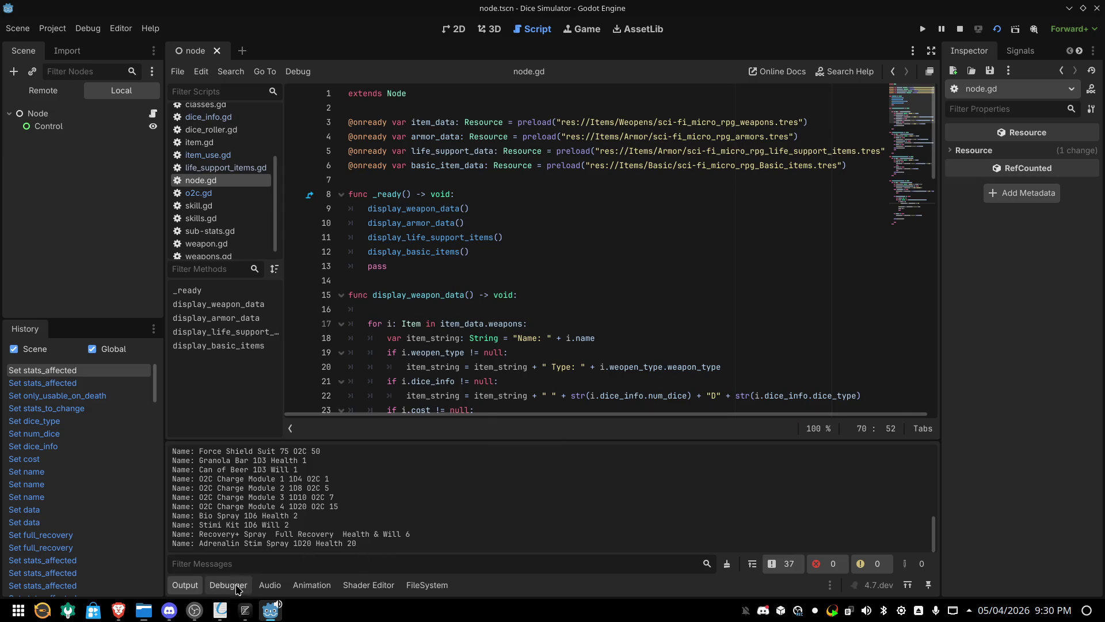
In the Zed notes, type 'so that all works i guess' on line 3 and start a new line
left_click(236, 615)
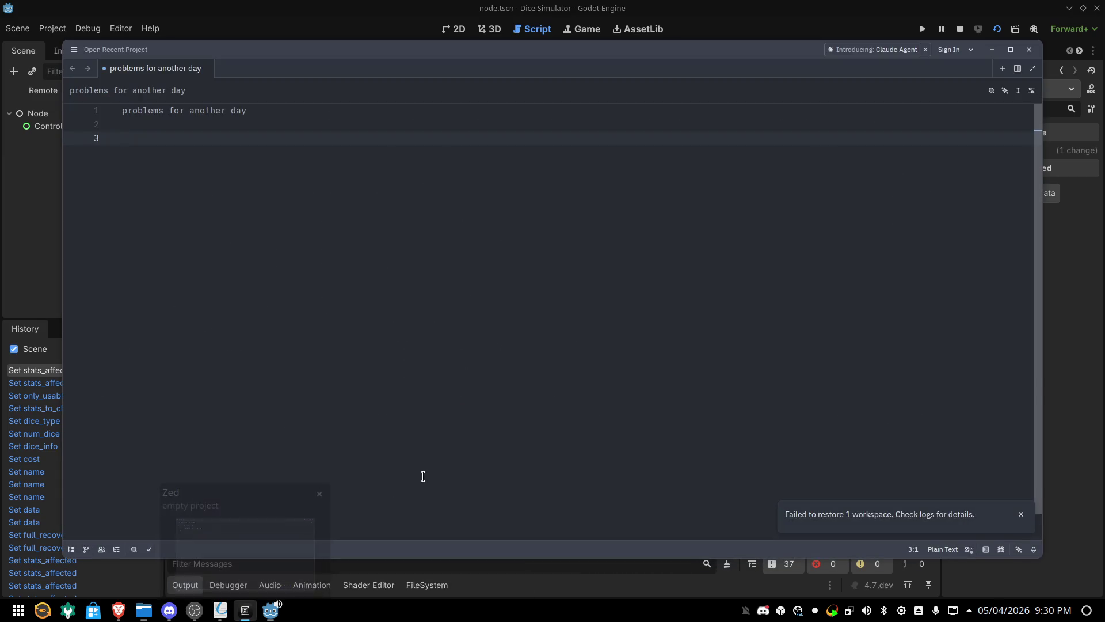
type("so t")
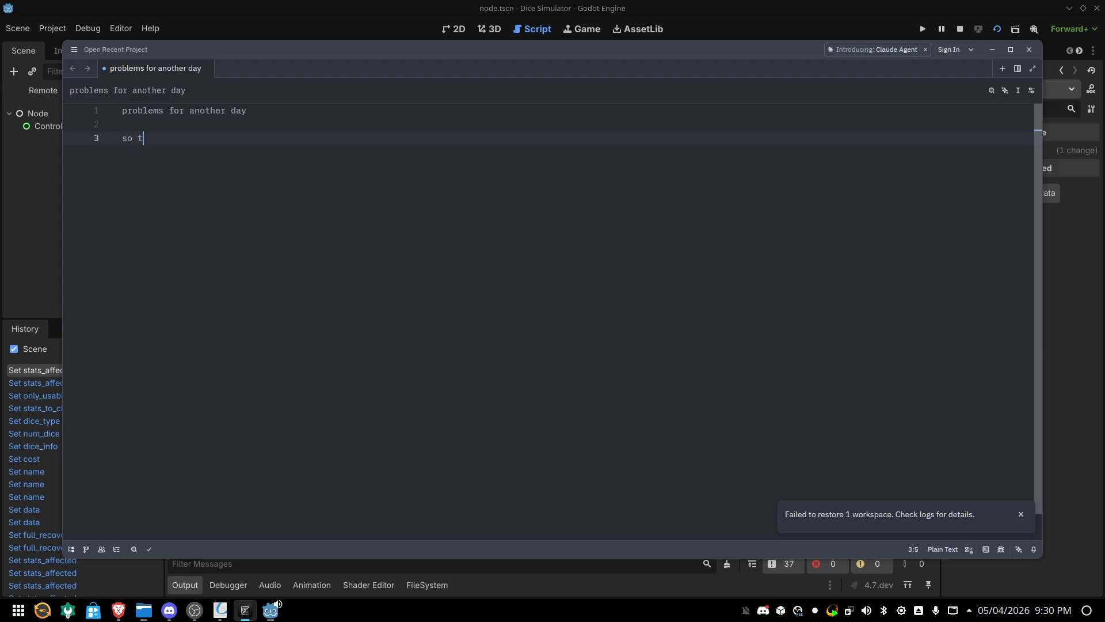
type("hat all works")
type(" i guess")
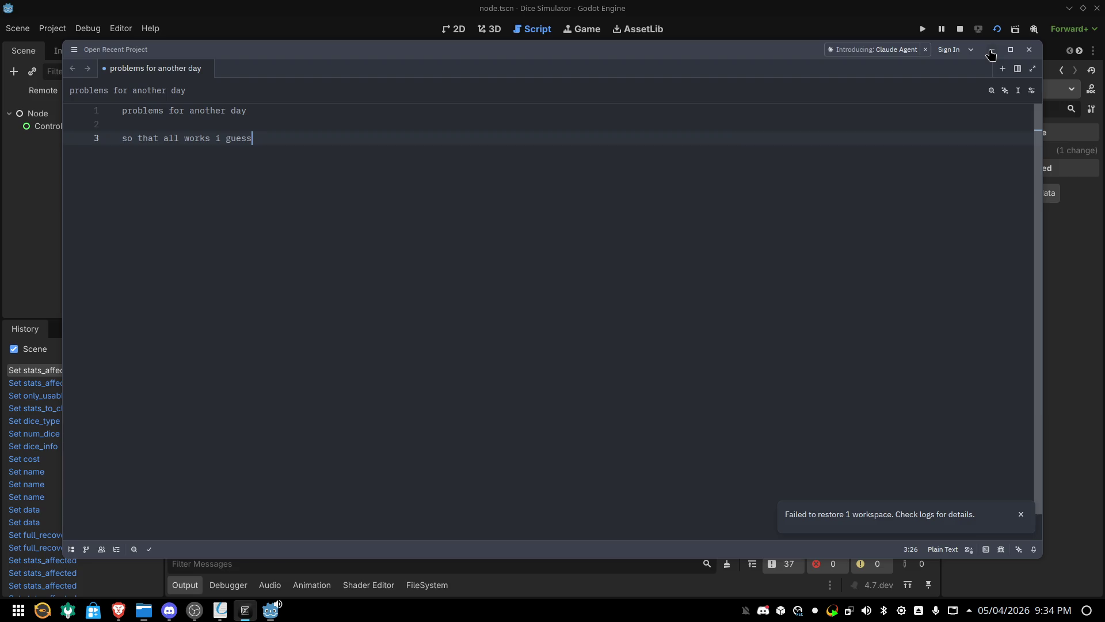
key("Return")
key("Return")
left_click(992, 50)
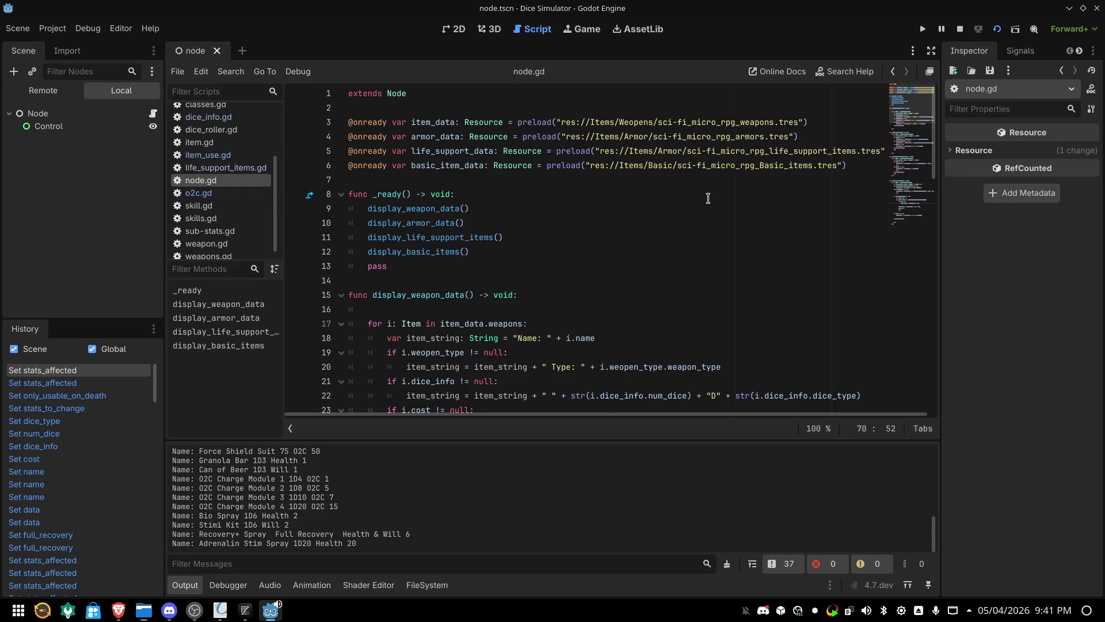
scroll(587, 213, "down", 8)
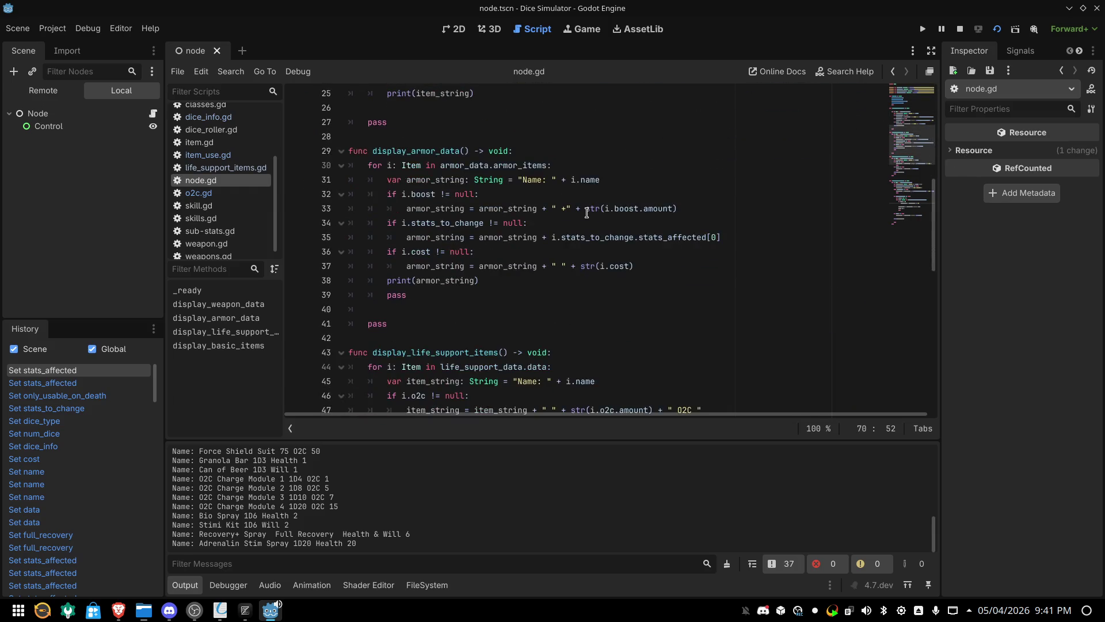
scroll(560, 228, "down", 10)
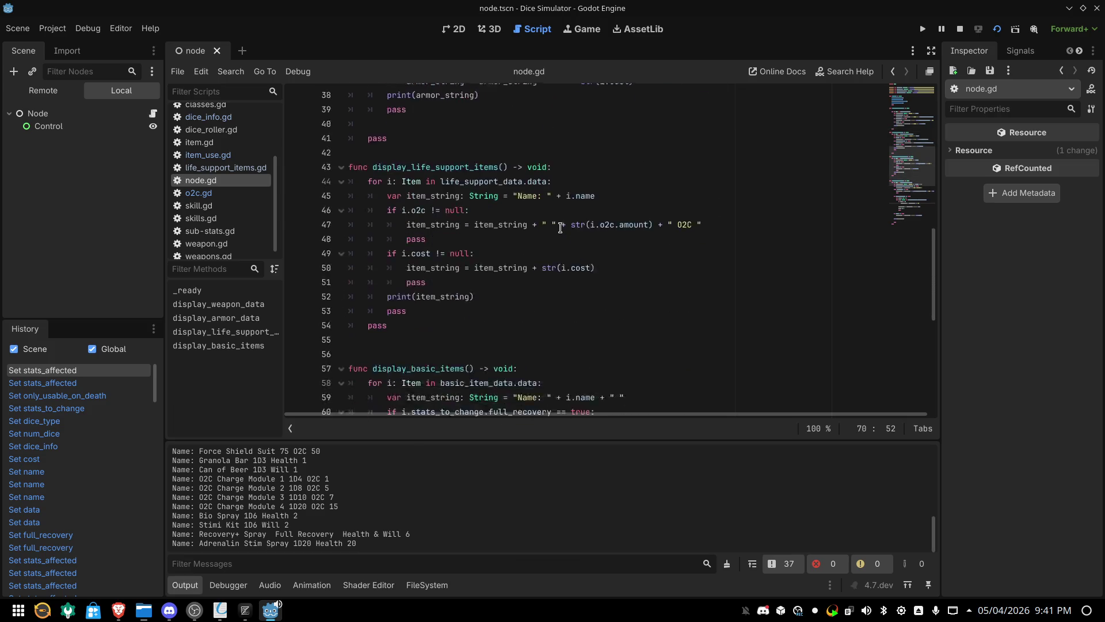
scroll(559, 227, "down", 3)
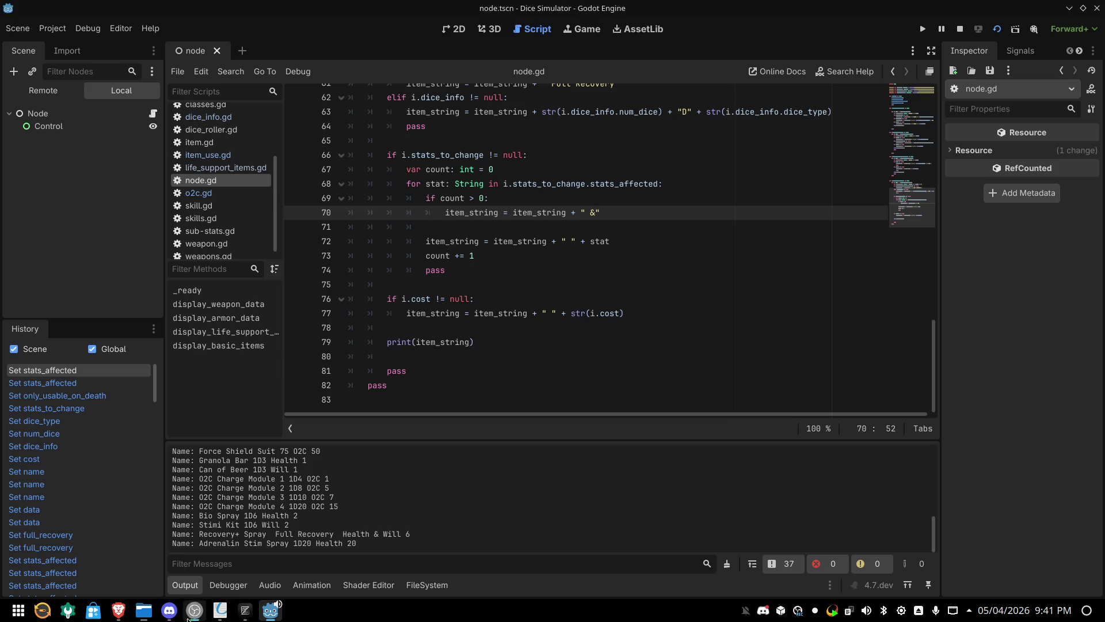
left_click(219, 612)
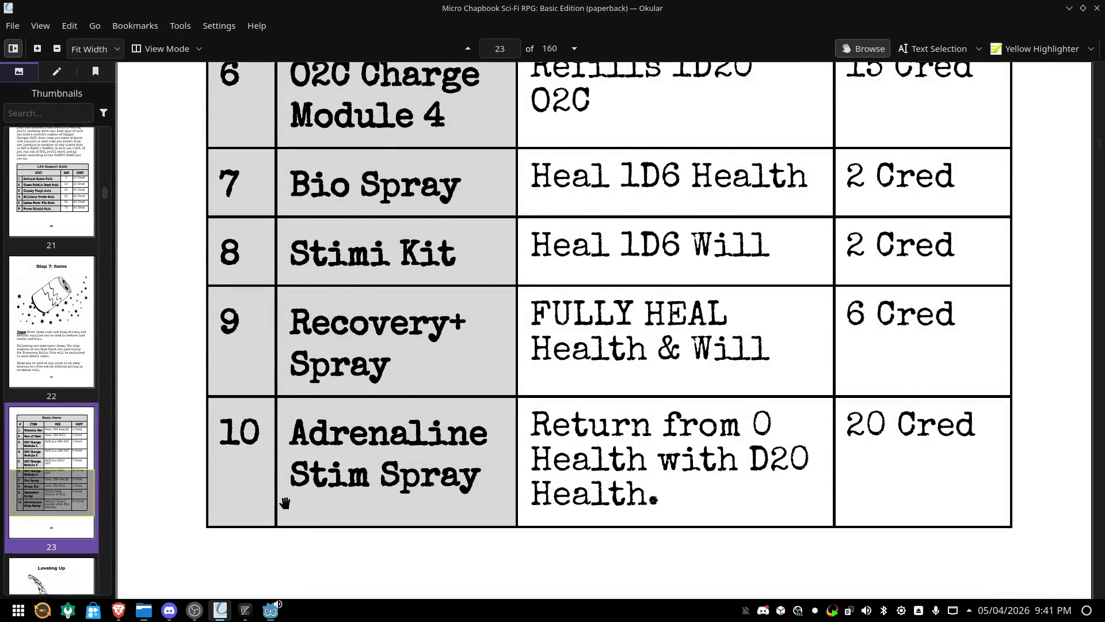
Scroll the rulebook from page 23's Basic Items table up to page 14's SKILL section, then return to the notes
scroll(302, 498, "down", 5)
scroll(303, 498, "down", 4)
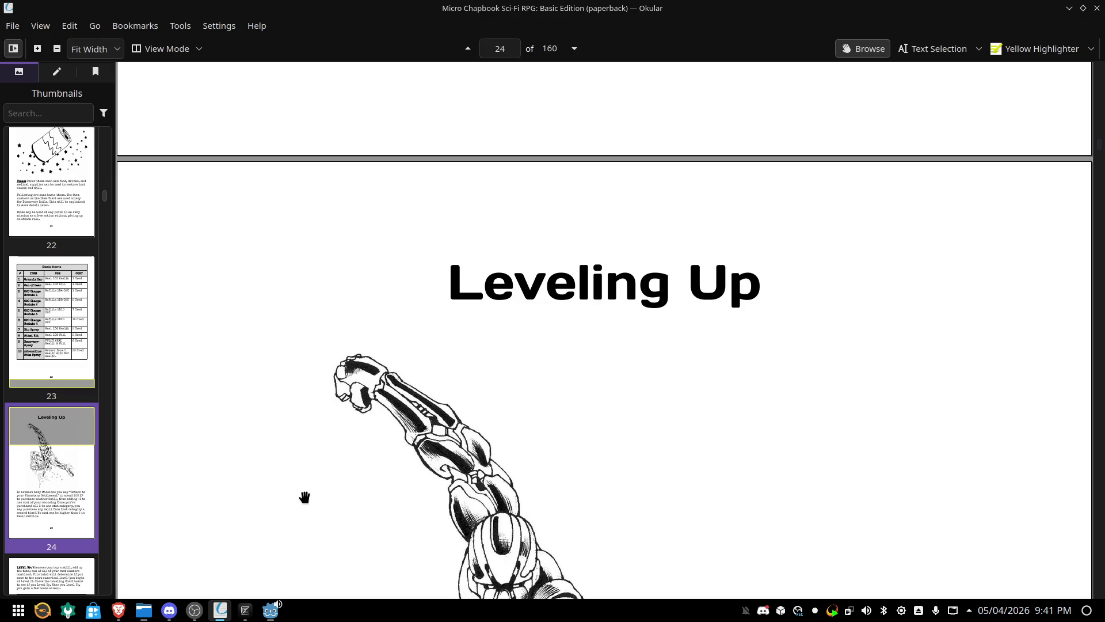
scroll(304, 497, "up", 12)
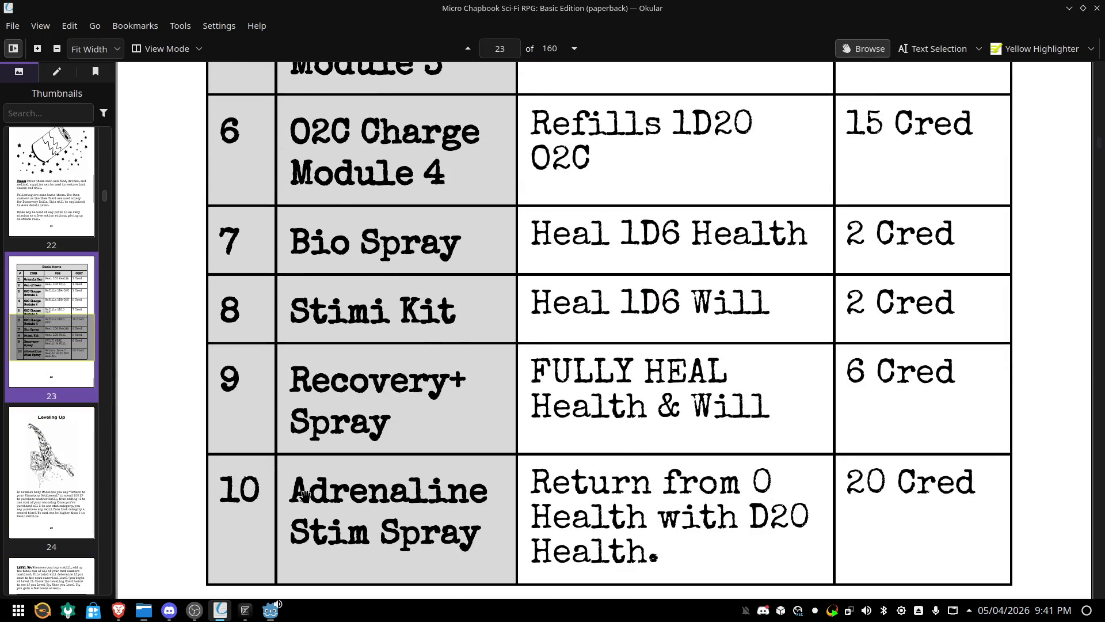
scroll(304, 496, "up", 7)
scroll(329, 474, "up", 6)
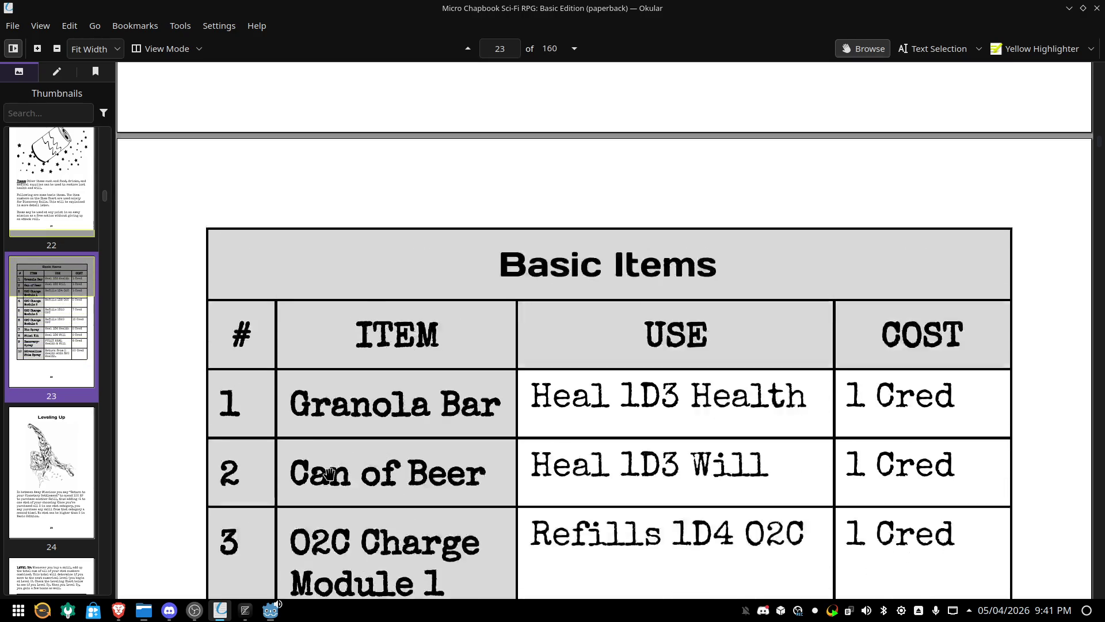
scroll(329, 473, "up", 12)
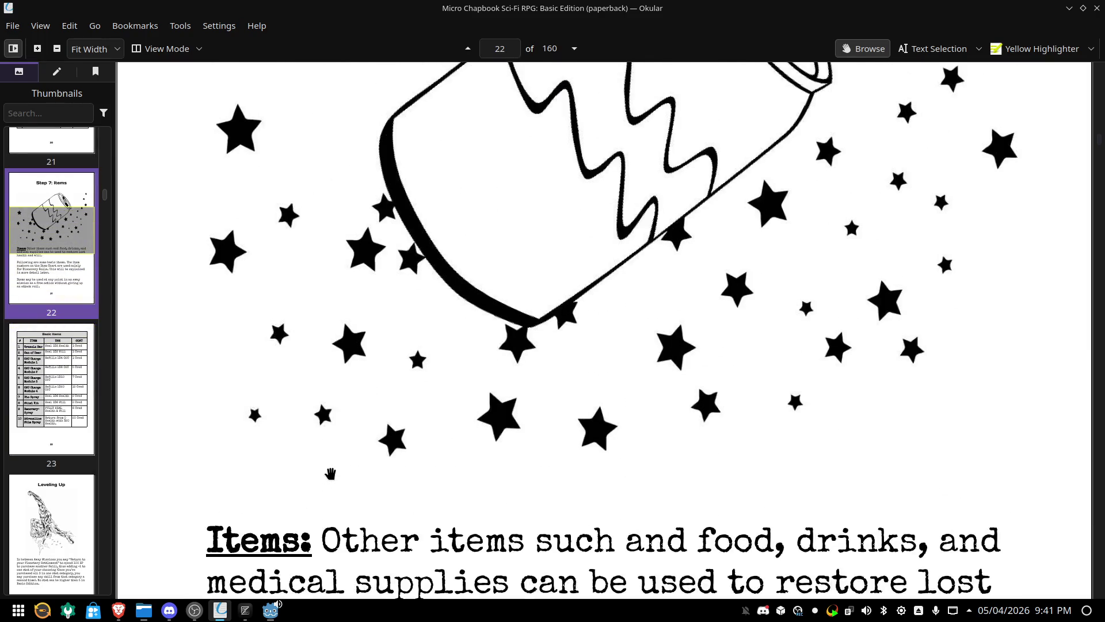
scroll(330, 473, "up", 12)
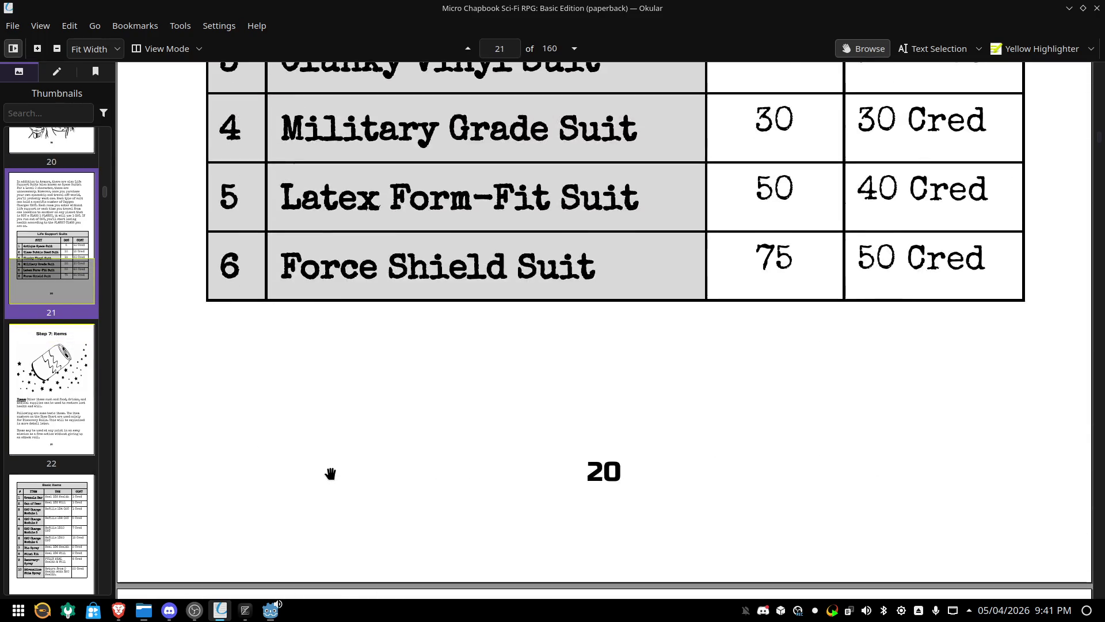
scroll(330, 474, "up", 3)
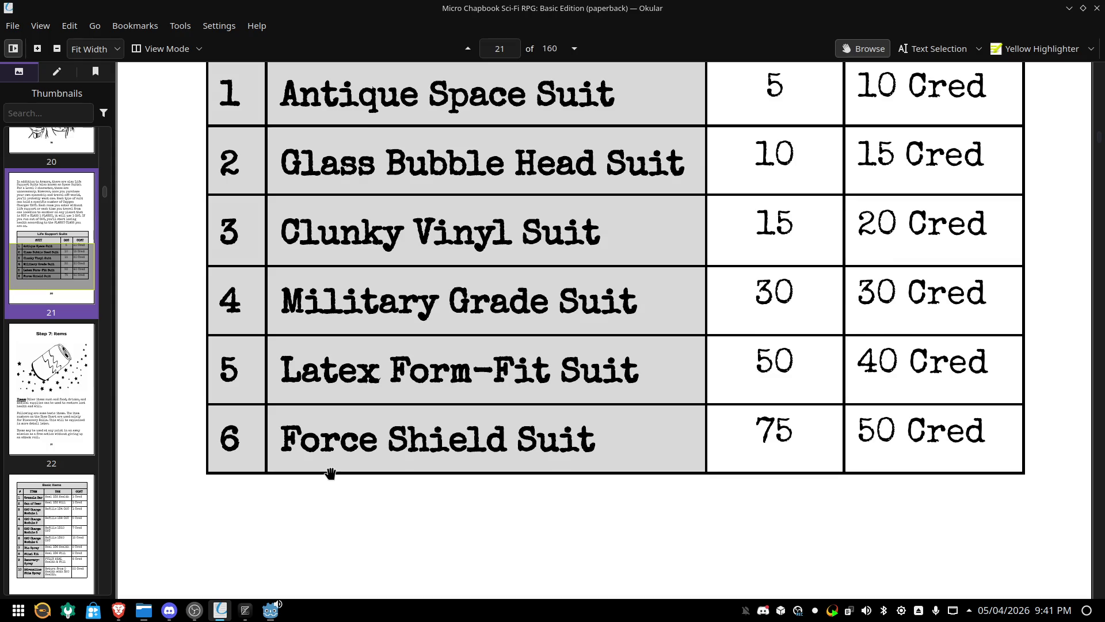
scroll(330, 473, "up", 8)
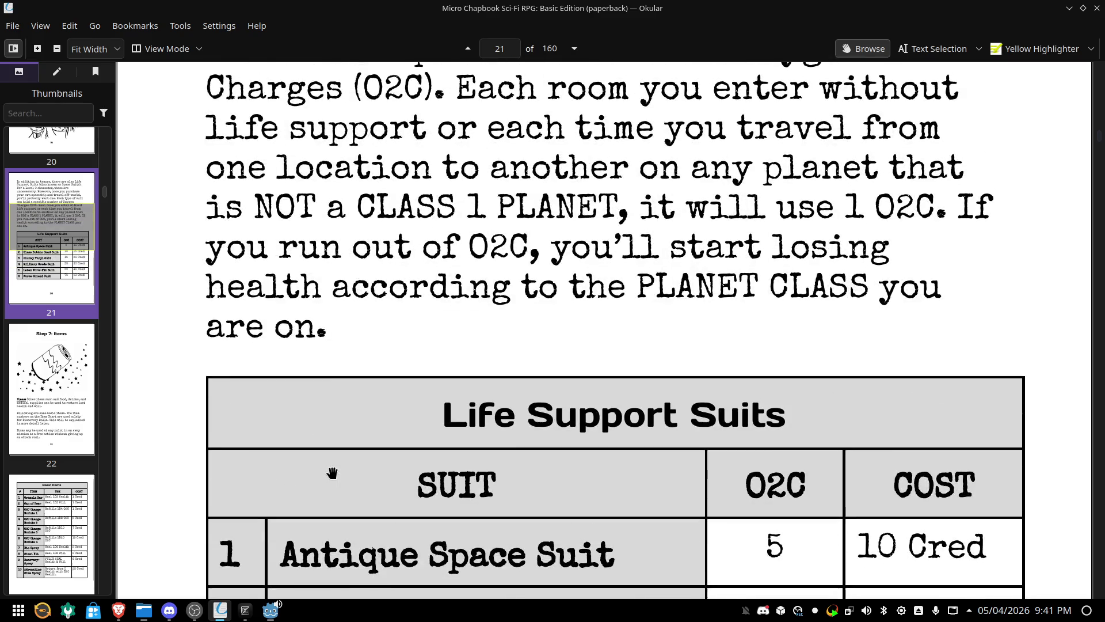
scroll(330, 473, "up", 8)
scroll(332, 471, "up", 15)
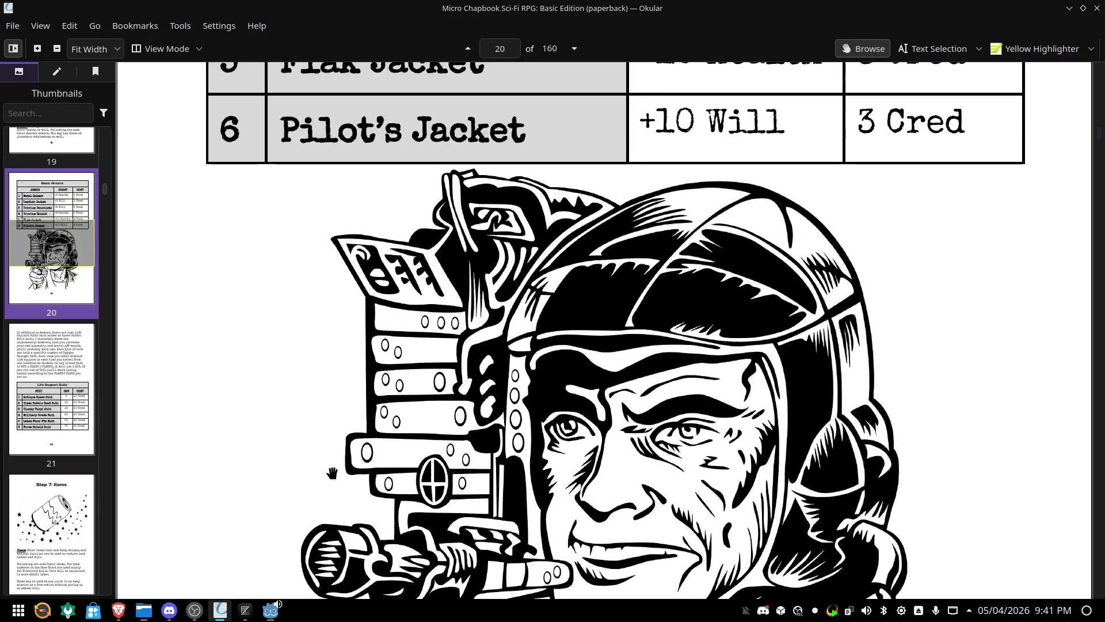
scroll(332, 472, "up", 3)
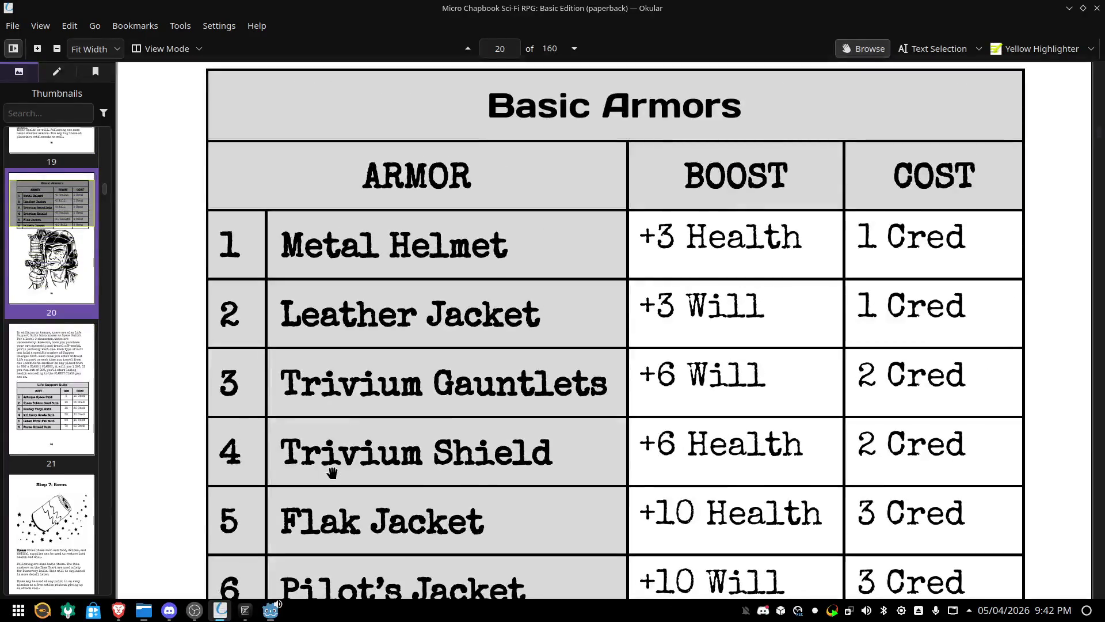
scroll(332, 473, "down", 2)
scroll(332, 472, "up", 20)
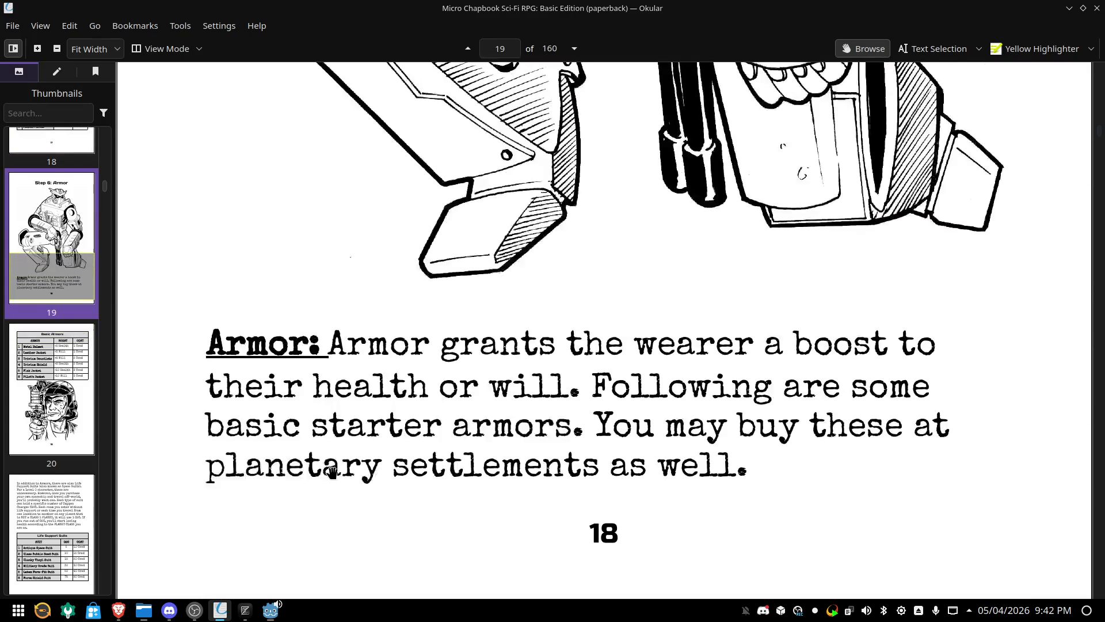
scroll(332, 472, "up", 8)
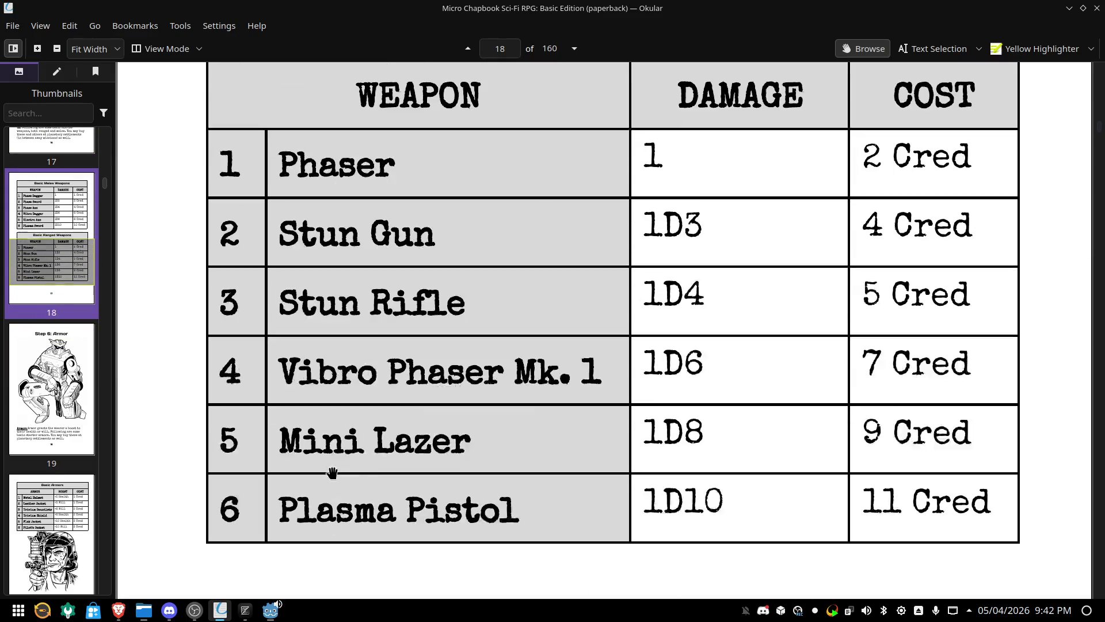
scroll(332, 472, "up", 10)
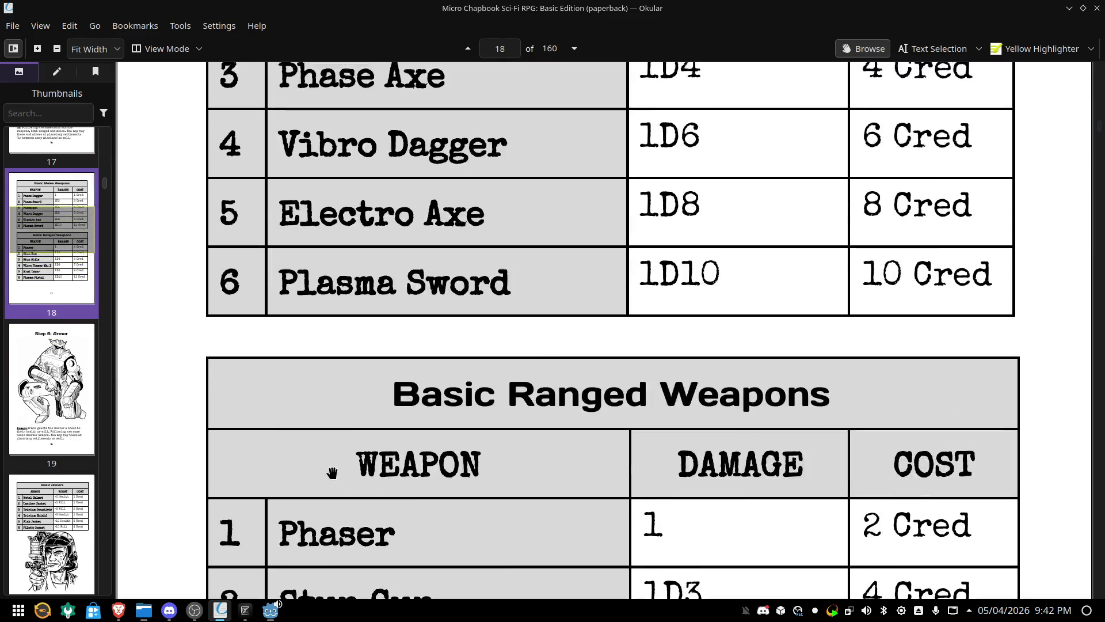
scroll(332, 472, "up", 4)
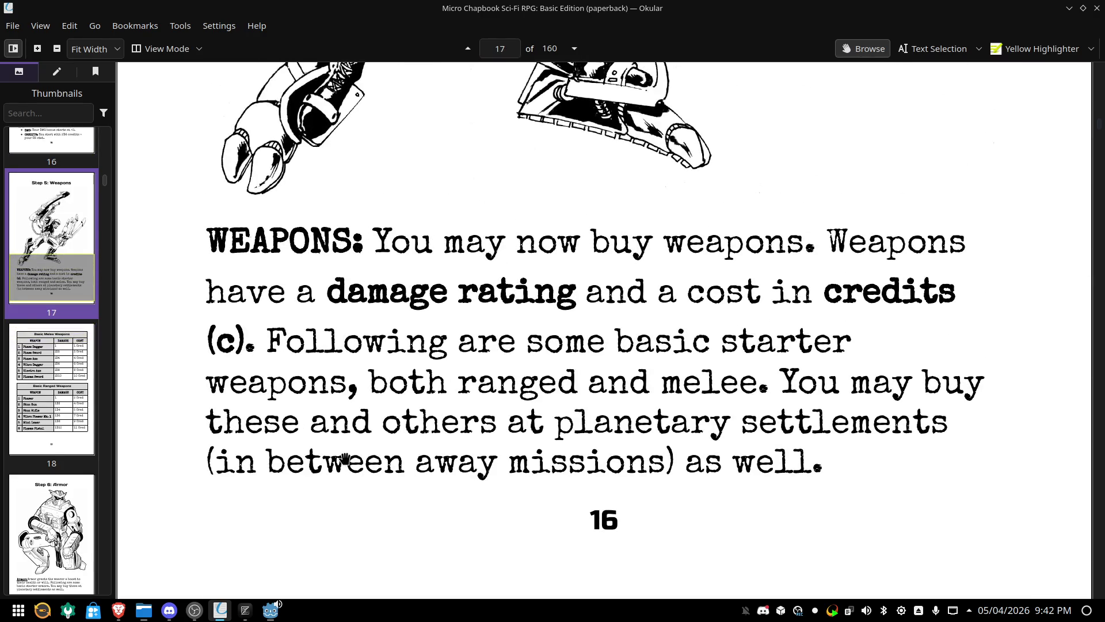
scroll(344, 459, "up", 15)
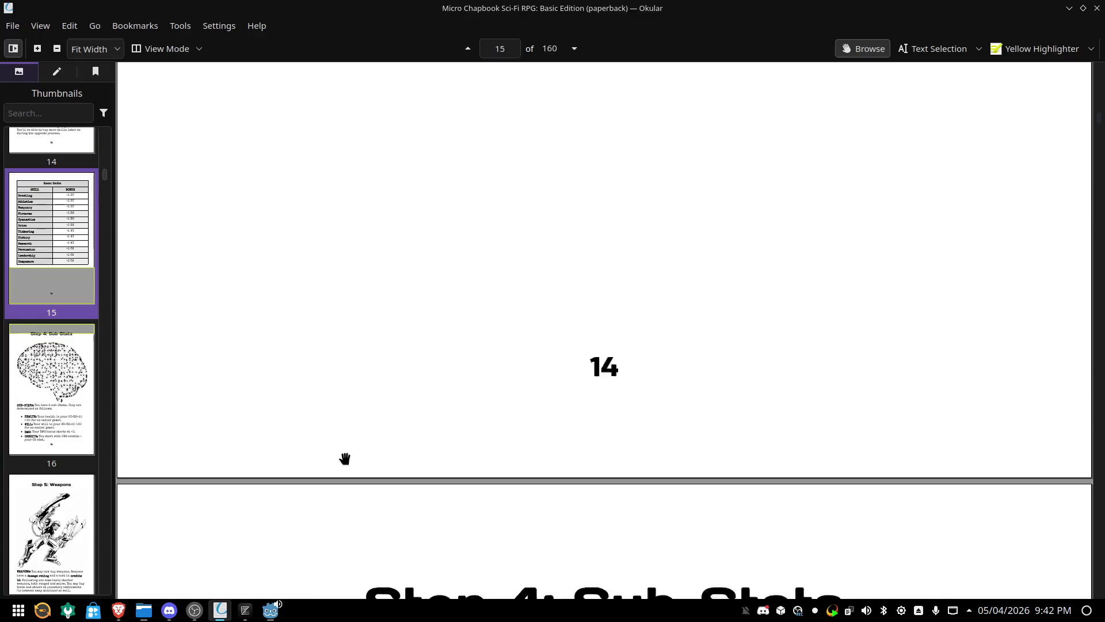
scroll(345, 458, "up", 20)
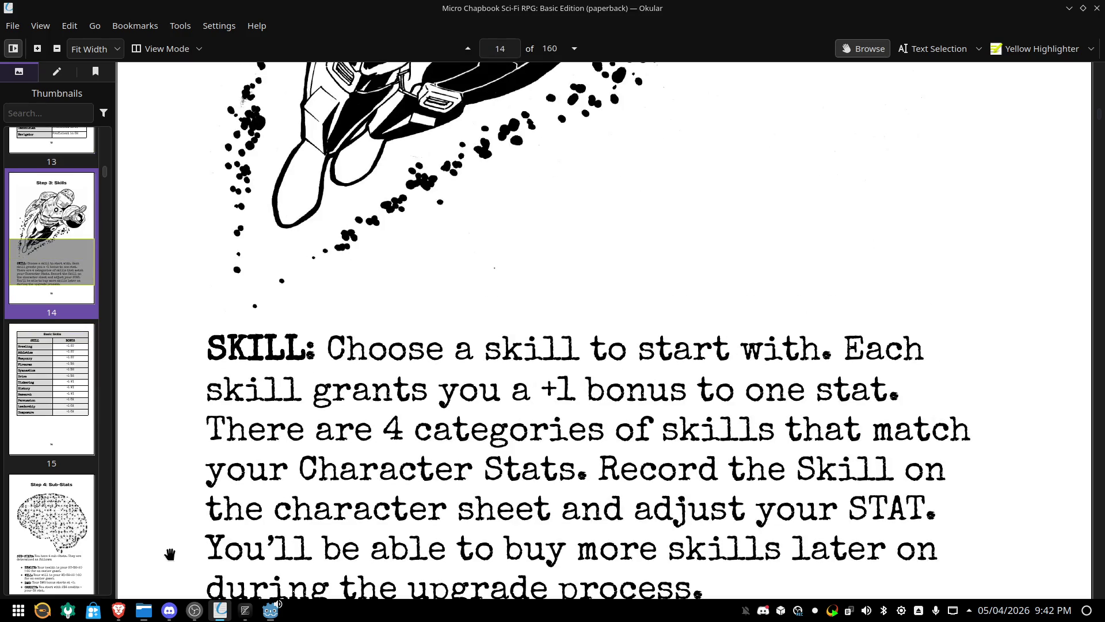
mouse_move(201, 614)
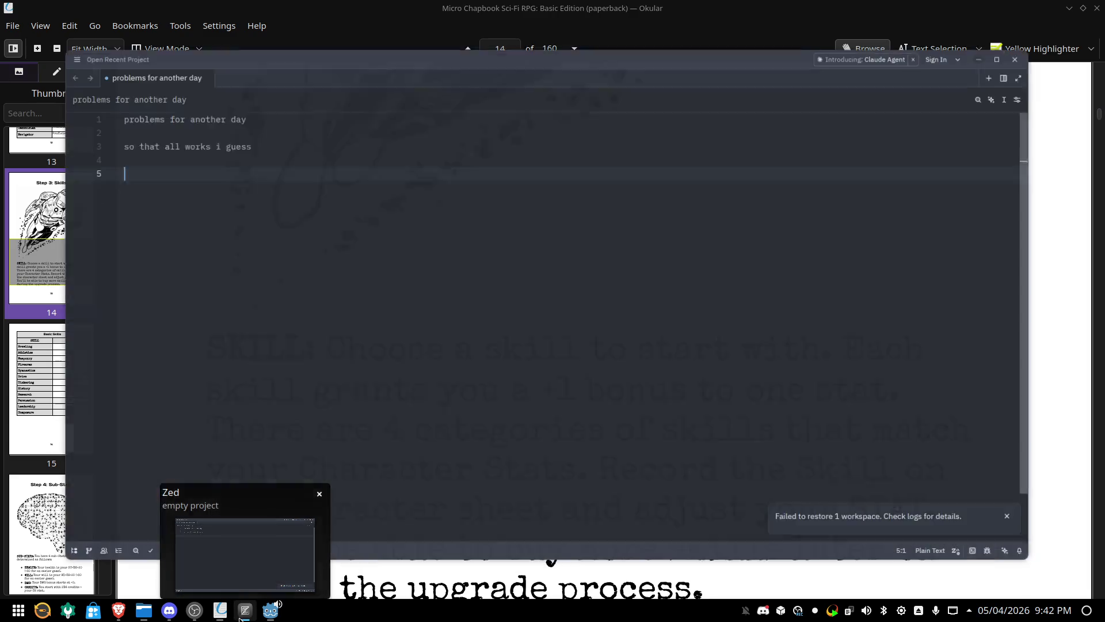
left_click(241, 615)
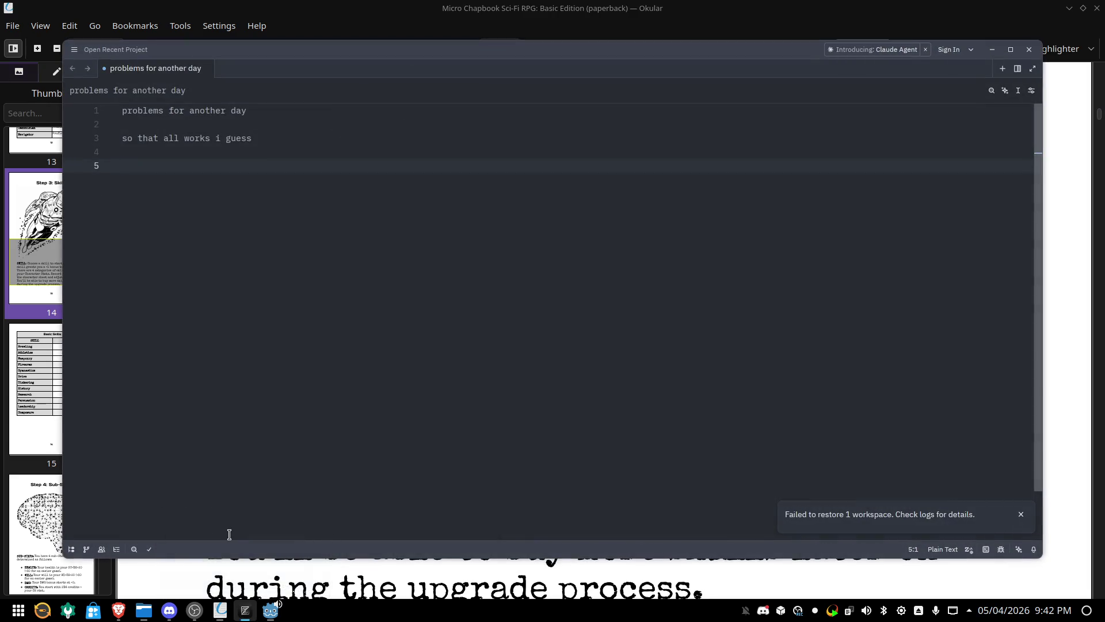
Add the note 'oh damn it's actually pretty late.' and start the next line with 'Guess to morrow'
type("oh damn it")
type("'s actuall")
type("y pretty l")
type("ate")
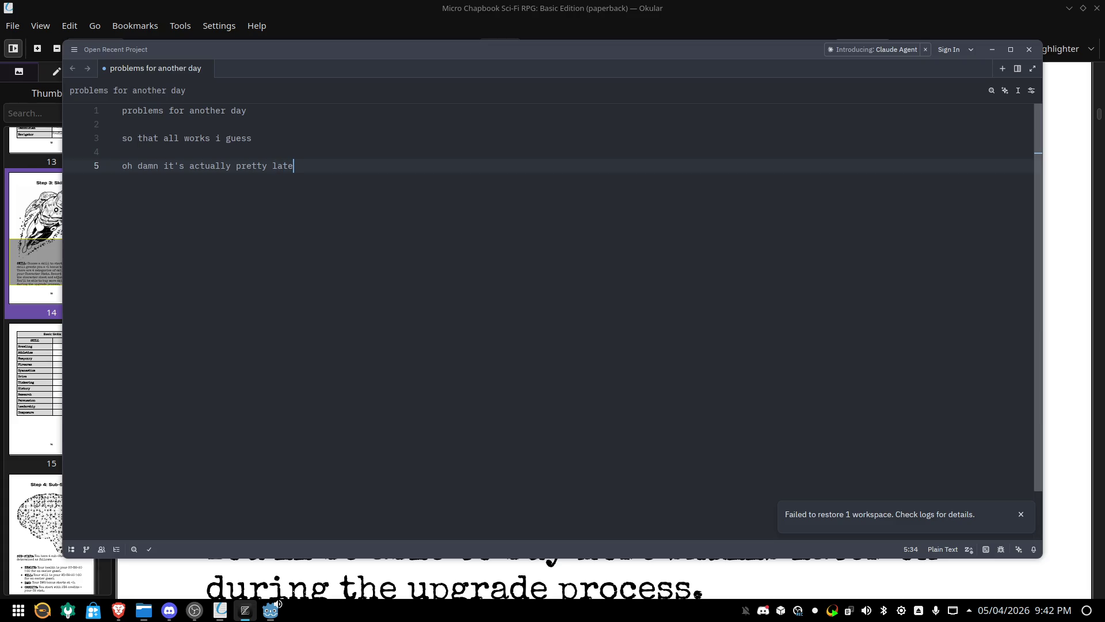
type(".")
key("Return")
key("Return")
type("Guess to")
type(" morrow")
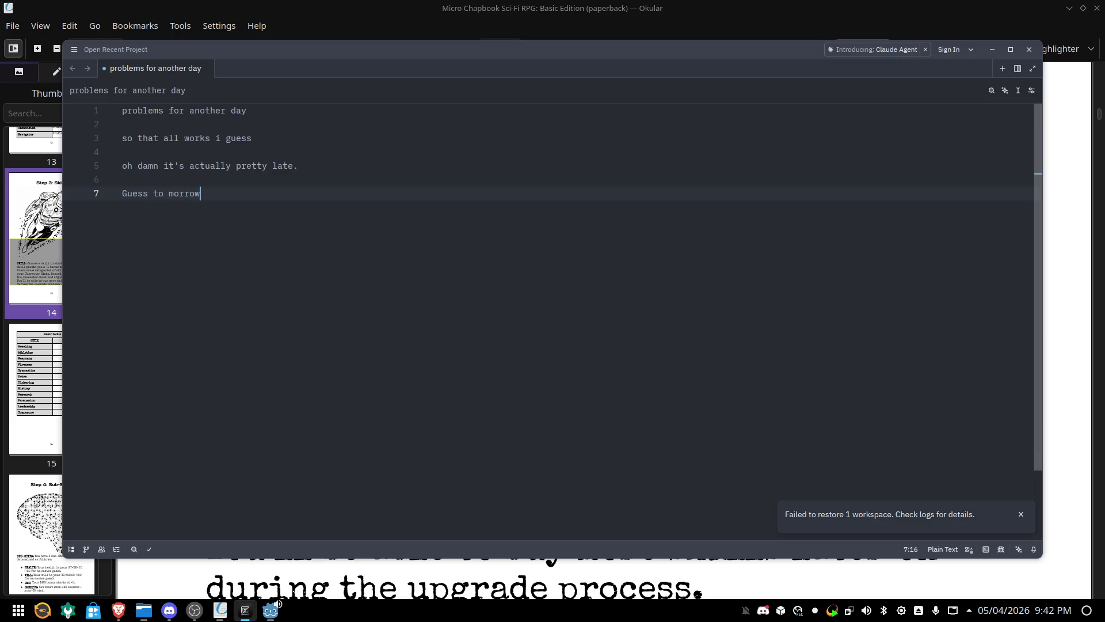
Fix 'to morrow' to 'tomorrow' and complete the line as 'Guess tomorrow, will wire it up'
left_click(195, 193)
key("Left")
key("Left")
key("Left")
key("BackSpace")
key("End")
type(", will ")
type("wire it ")
type("up")
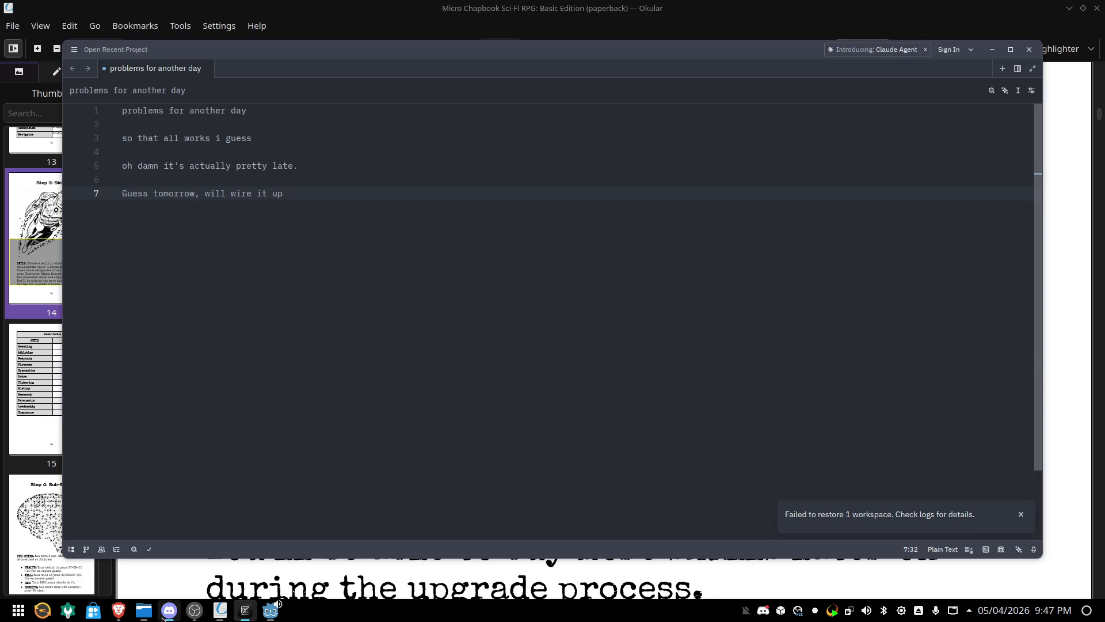
Bring OBS Studio to the front briefly, then hide it again to return to the notes
left_click(193, 613)
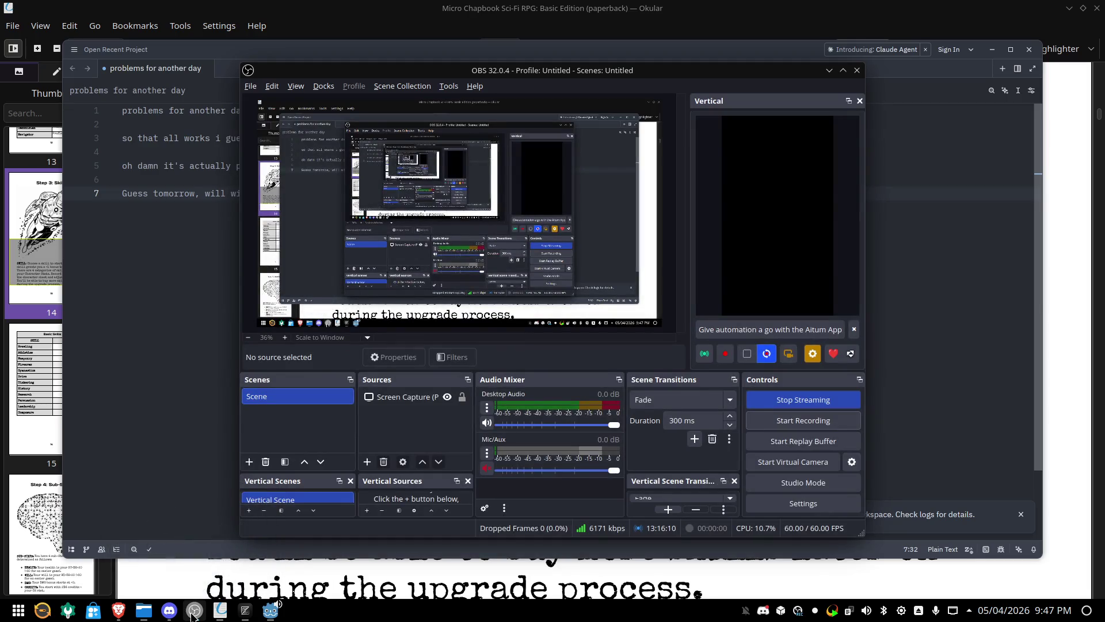
left_click(194, 613)
mouse_move(213, 615)
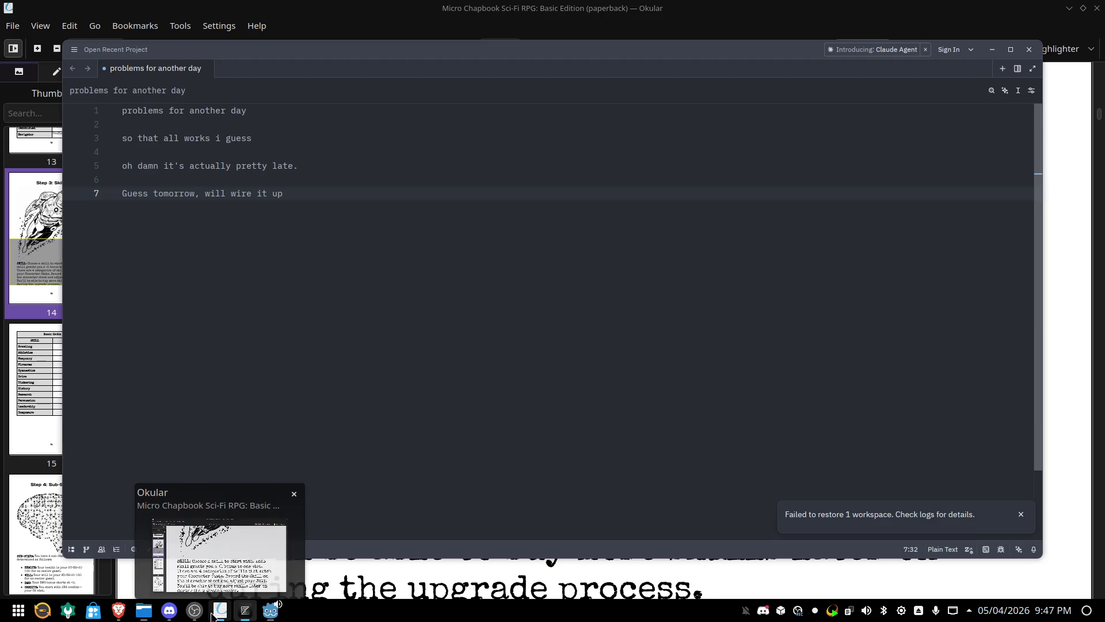
Add note lines 'So so ui elements, character class enemy' and 'or just test the die and have data visable'
key("Return")
key("Return")
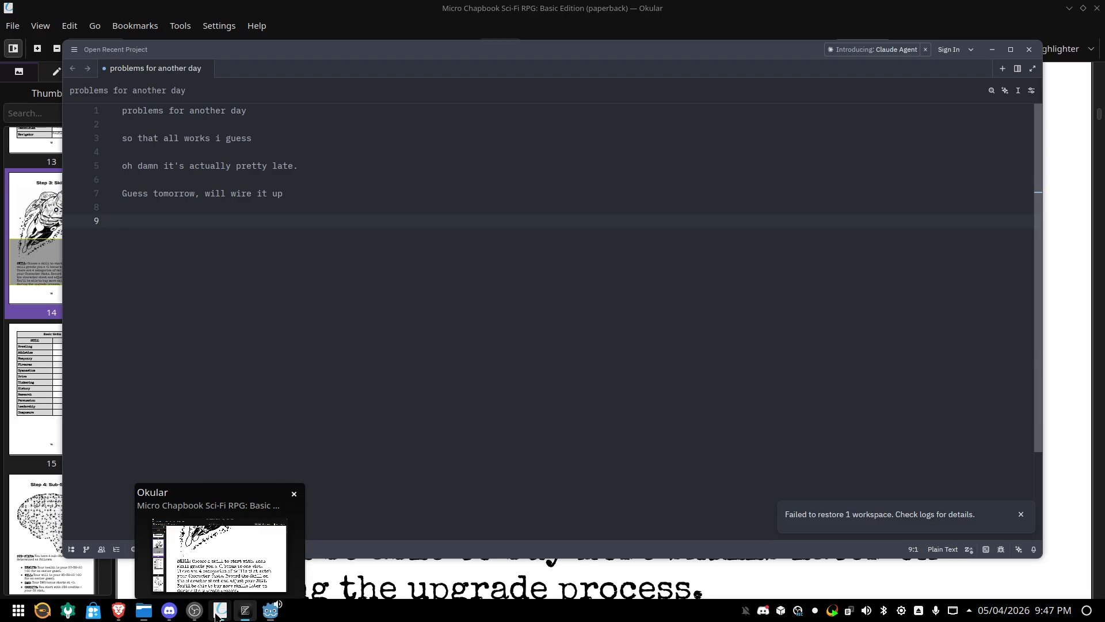
type("So")
type("so ui el")
type("ements")
type(", character class")
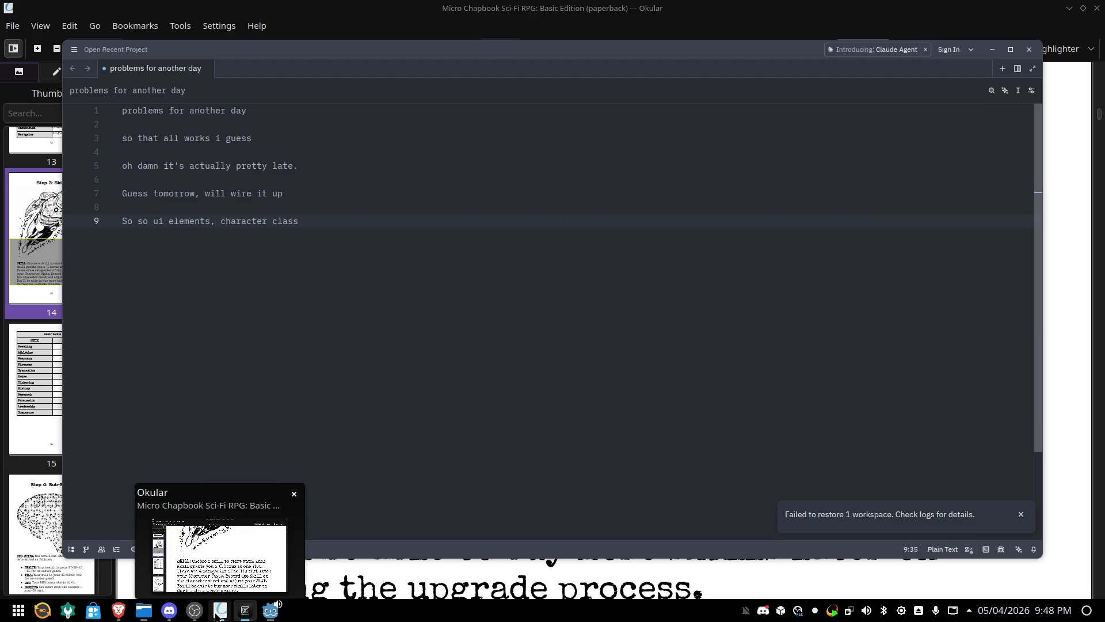
type("enemy")
key("BackSpace")
type("ey")
key("BackSpace")
key("BackSpace")
type("y")
key("Return")
key("Return")
type("or just test the die")
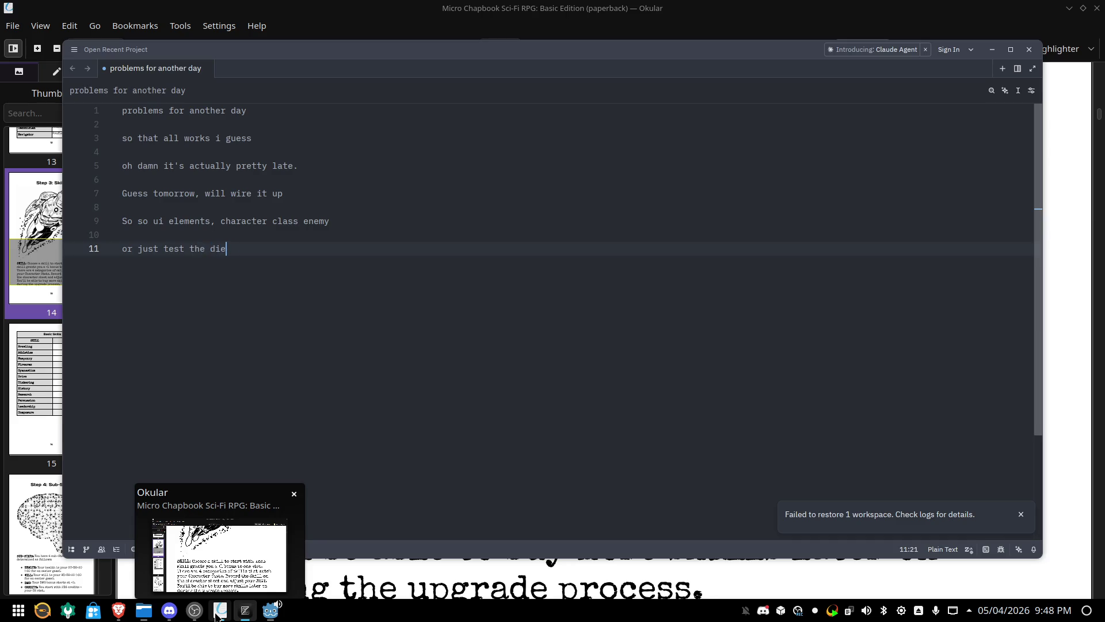
type(" and have data vis")
type("able")
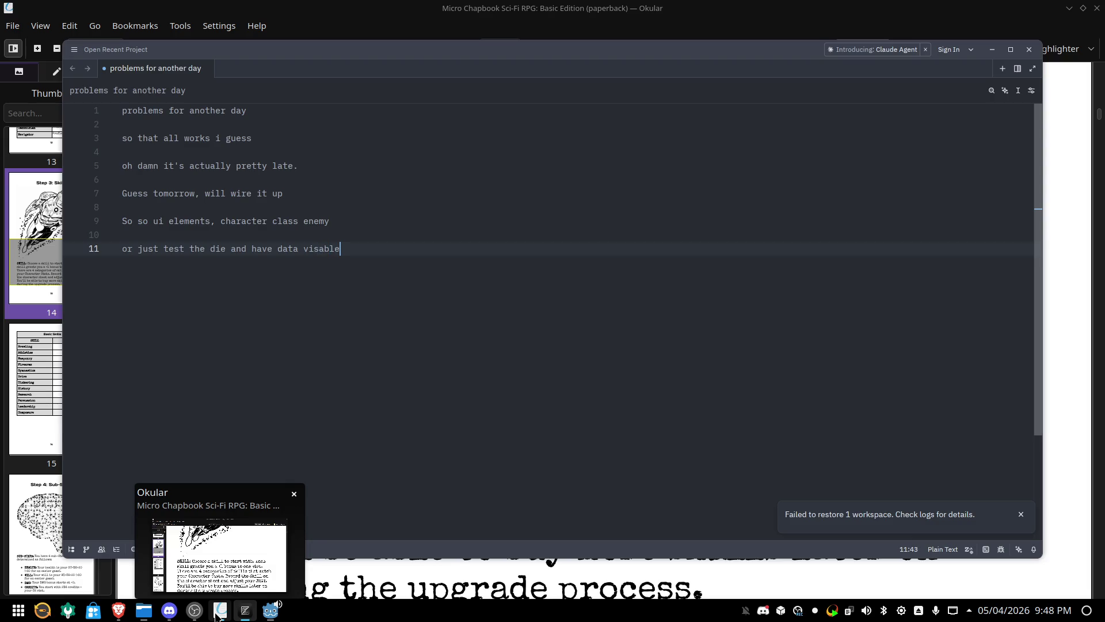